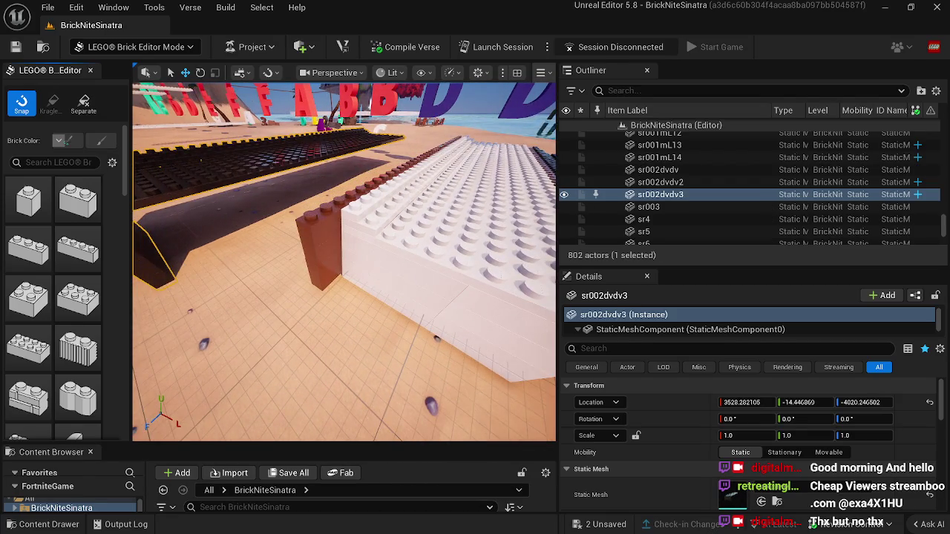
Slide dark key slab sr002dvdv3 along its axes until it sits snugly beside the white key.
scroll(155, 219, "down", 3)
mouse_move(148, 171)
left_mouse_down()
mouse_move(186, 164)
mouse_move(310, 184)
left_mouse_up()
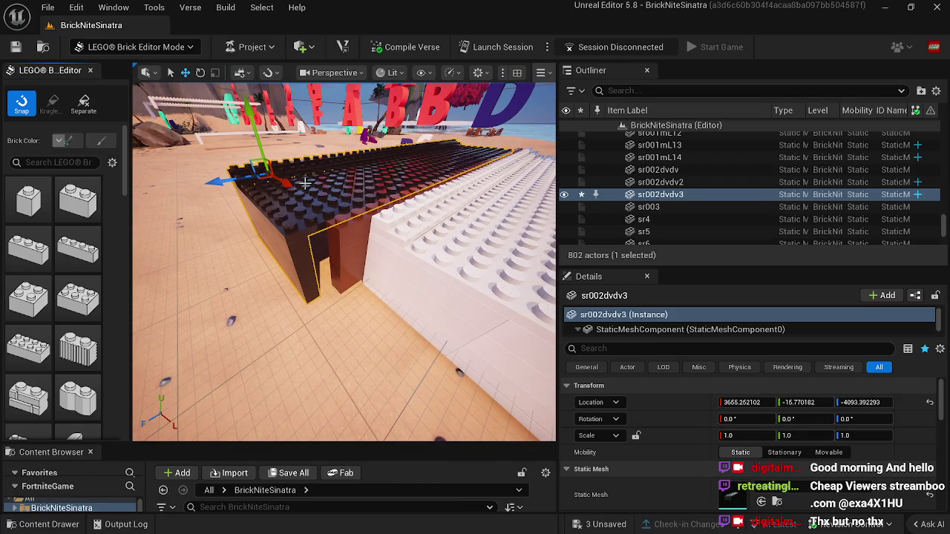
left_click_drag(230, 180, 236, 181)
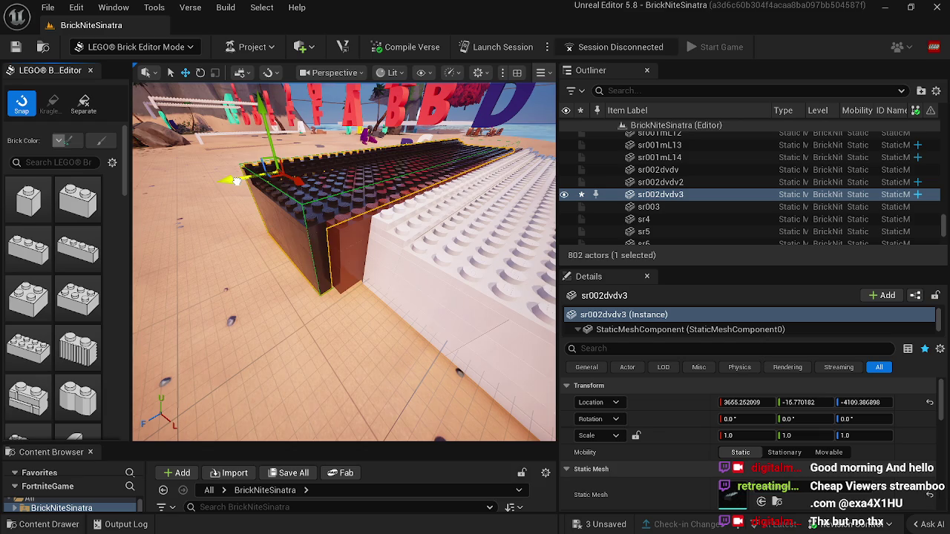
left_click_drag(270, 129, 269, 122)
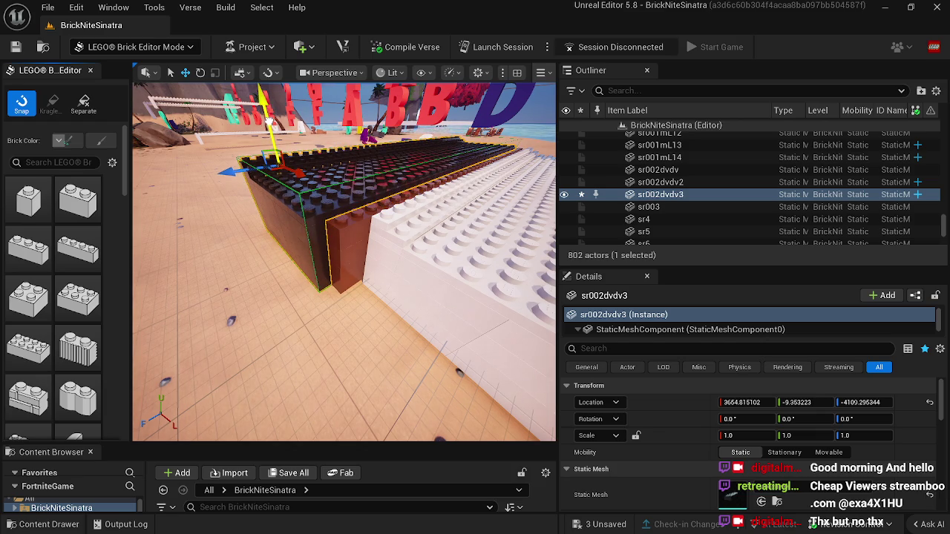
Swing the view around the piano to bring the note letters and sea into view.
mouse_move(265, 233)
left_mouse_down()
mouse_move(283, 232)
mouse_move(256, 252)
mouse_move(286, 223)
left_mouse_up()
left_click_drag(218, 236, 245, 231)
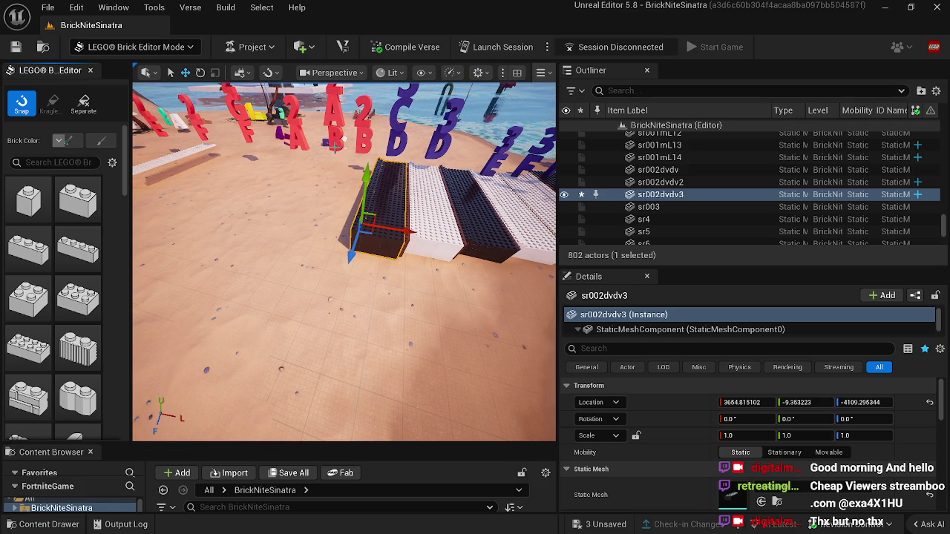
mouse_move(339, 305)
left_mouse_down()
mouse_move(353, 300)
mouse_move(362, 269)
left_mouse_up()
left_click(114, 47)
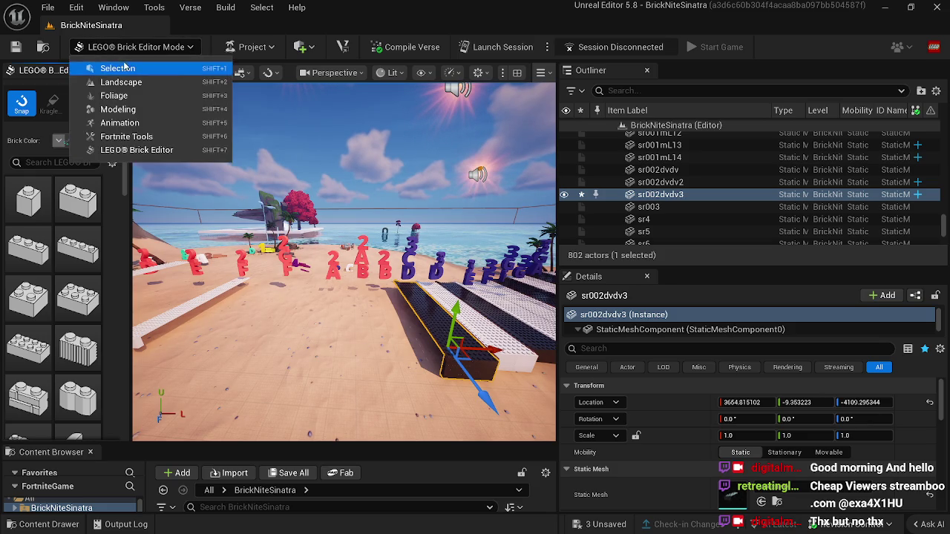
In Selection Mode, select the six red A, B and 2 letters and shift them left along X.
left_click(115, 69)
left_click(295, 274)
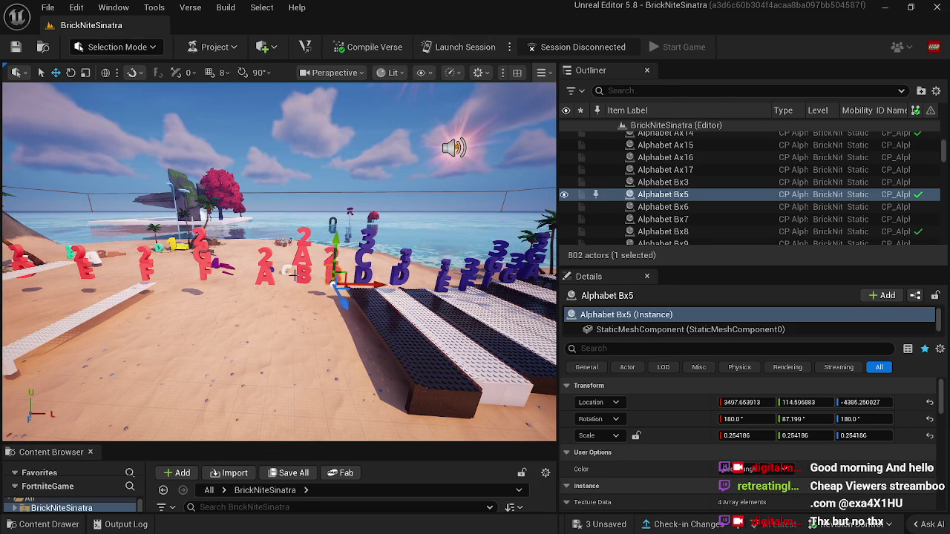
left_click(300, 270, "ctrl")
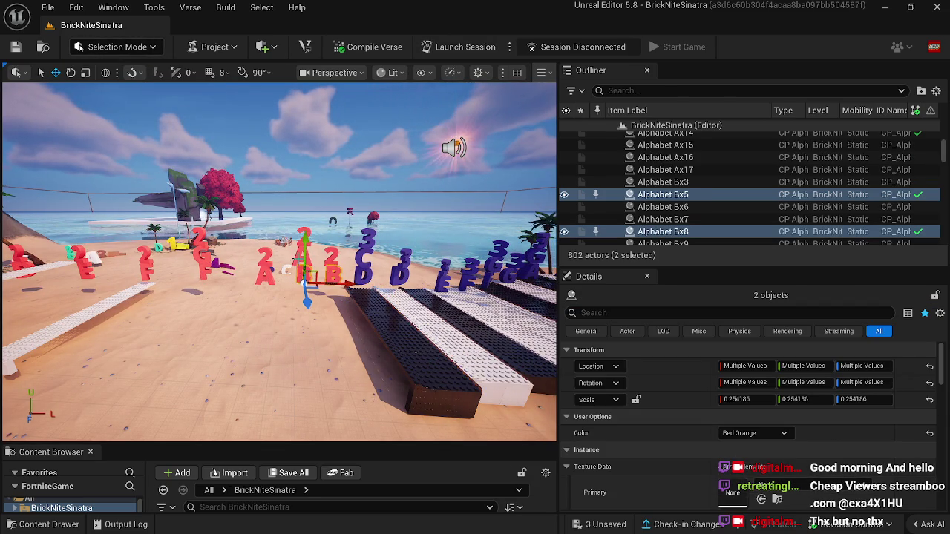
left_click(300, 236, "ctrl")
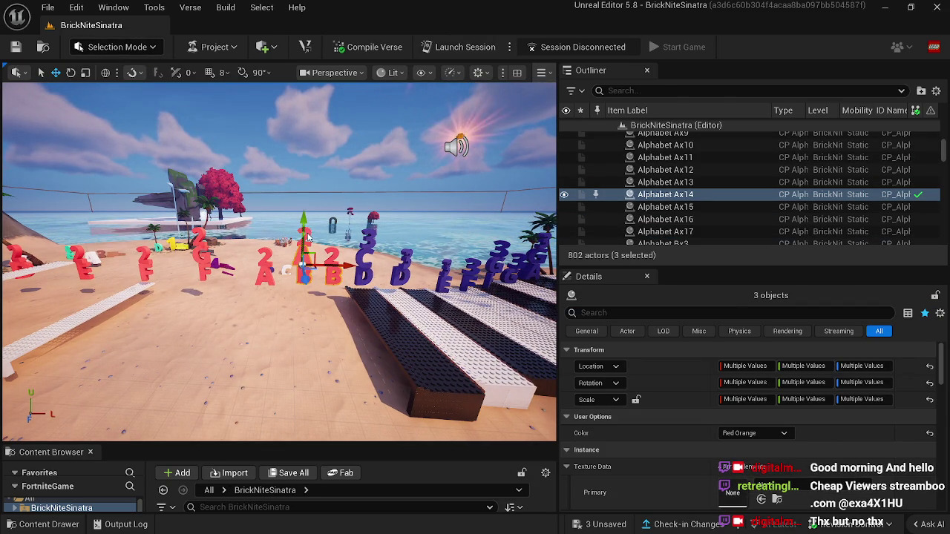
left_click(302, 253, "ctrl")
left_click(267, 273, "ctrl")
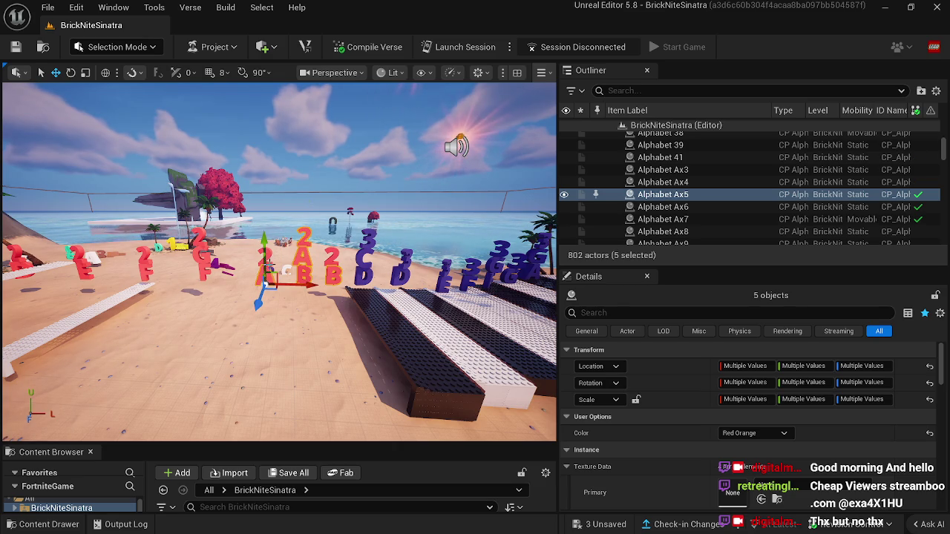
left_click(268, 266, "ctrl")
left_click_drag(302, 267, 272, 269)
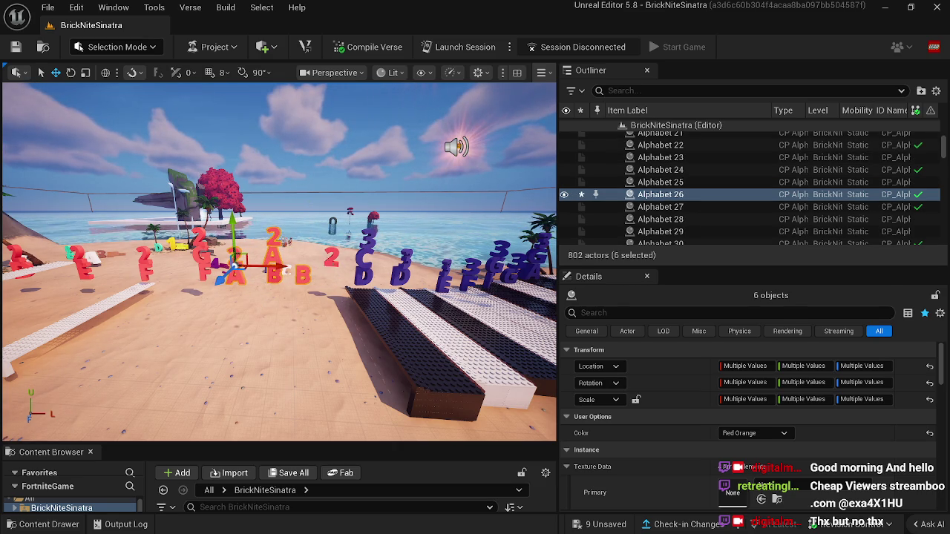
left_click(303, 273)
mouse_move(331, 265)
left_mouse_down()
mouse_move(349, 285)
mouse_move(278, 331)
mouse_move(245, 323)
mouse_move(270, 331)
left_mouse_up()
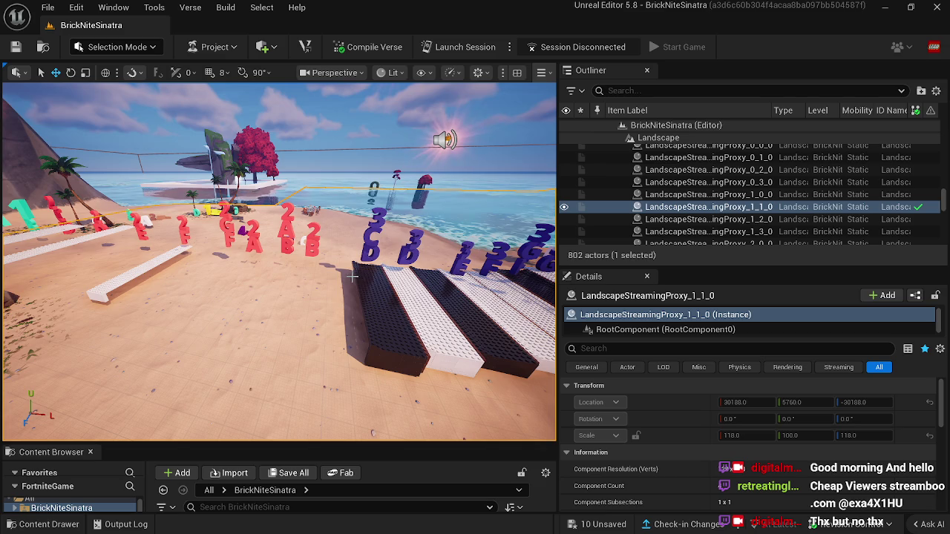
Drop the purple 3 and D letters lower with End and shift them sideways.
mouse_move(315, 291)
left_mouse_down()
mouse_move(299, 260)
mouse_move(311, 283)
mouse_move(312, 265)
mouse_move(301, 263)
left_mouse_up()
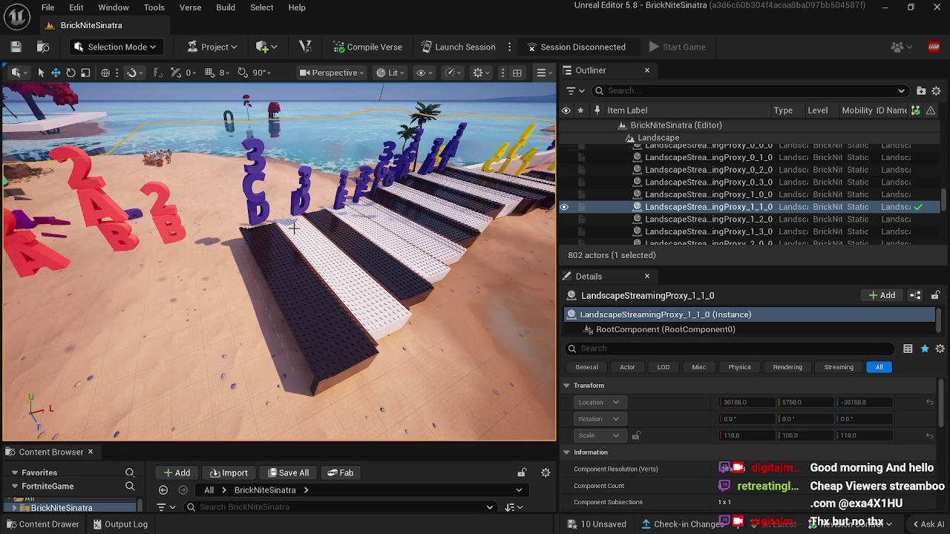
scroll(294, 229, "up", 5)
left_click(321, 123)
left_click_drag(321, 124, 325, 162)
left_click(325, 162, "ctrl")
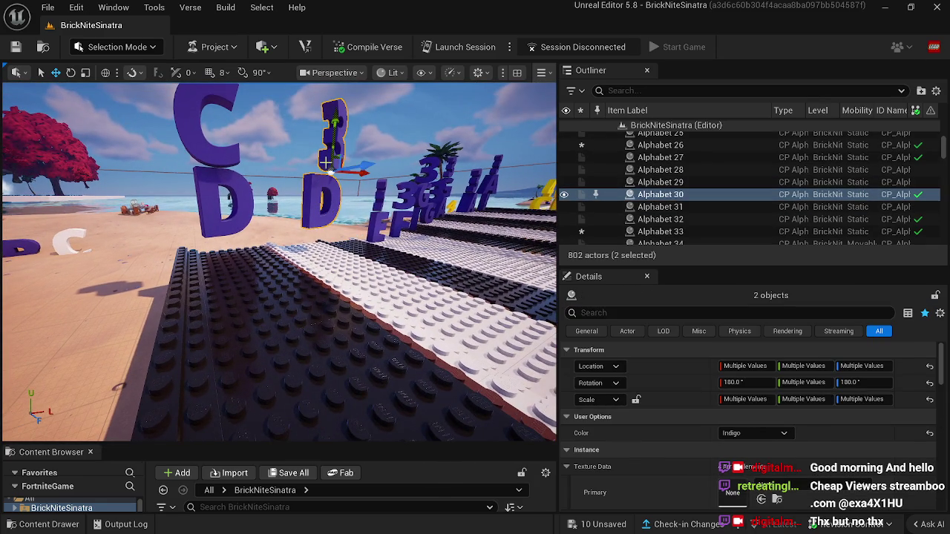
key("End")
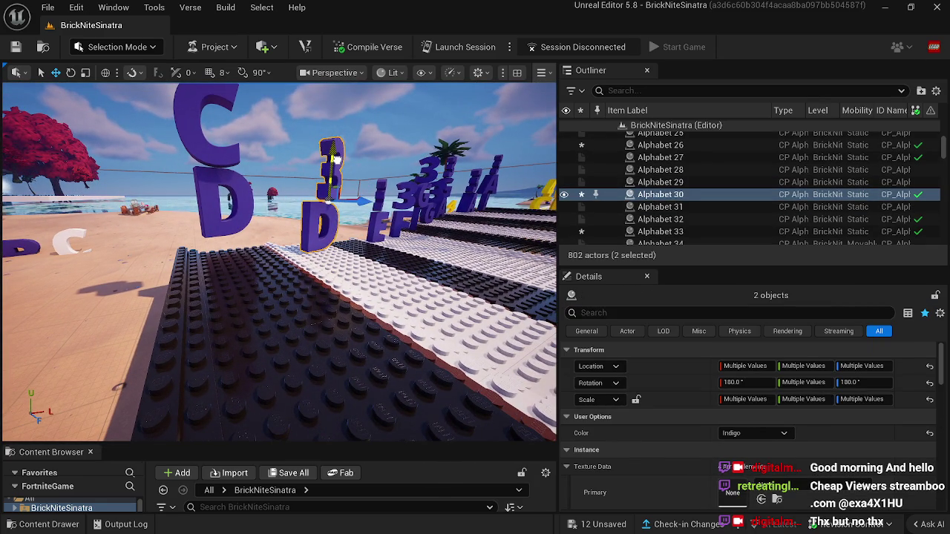
left_click_drag(334, 159, 295, 260)
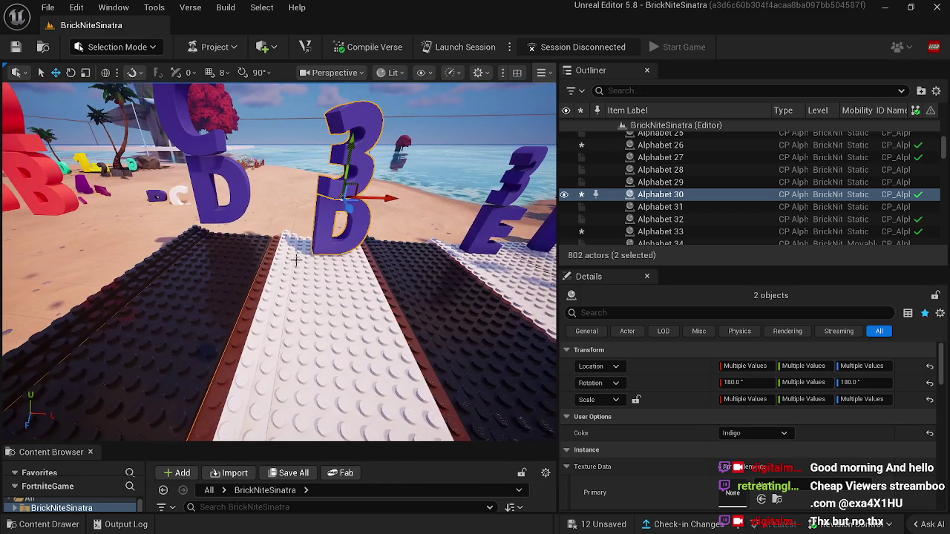
mouse_move(392, 197)
left_mouse_down()
mouse_move(275, 231)
mouse_move(272, 223)
mouse_move(286, 200)
mouse_move(301, 216)
mouse_move(354, 213)
left_mouse_up()
Lower the purple C and D letters together over their key.
left_click(288, 199)
left_click(288, 199)
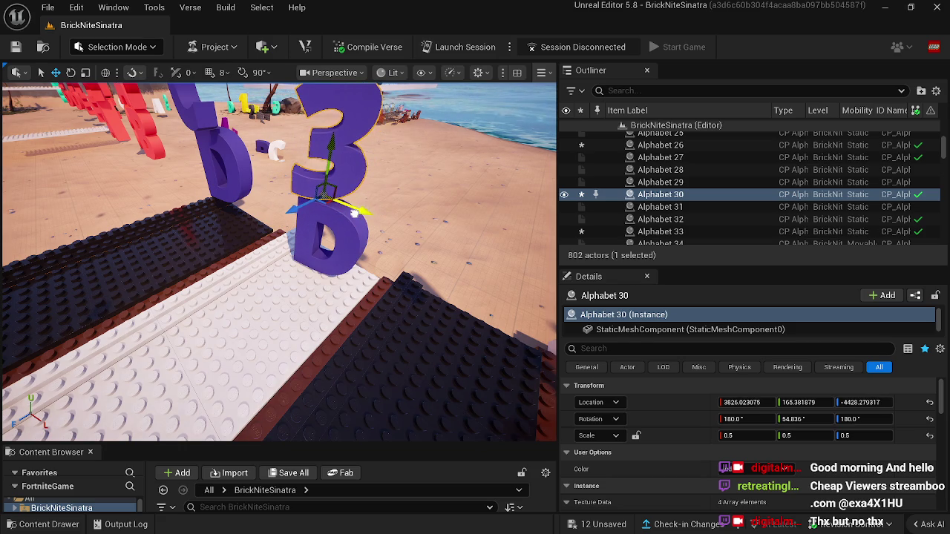
left_click(311, 237)
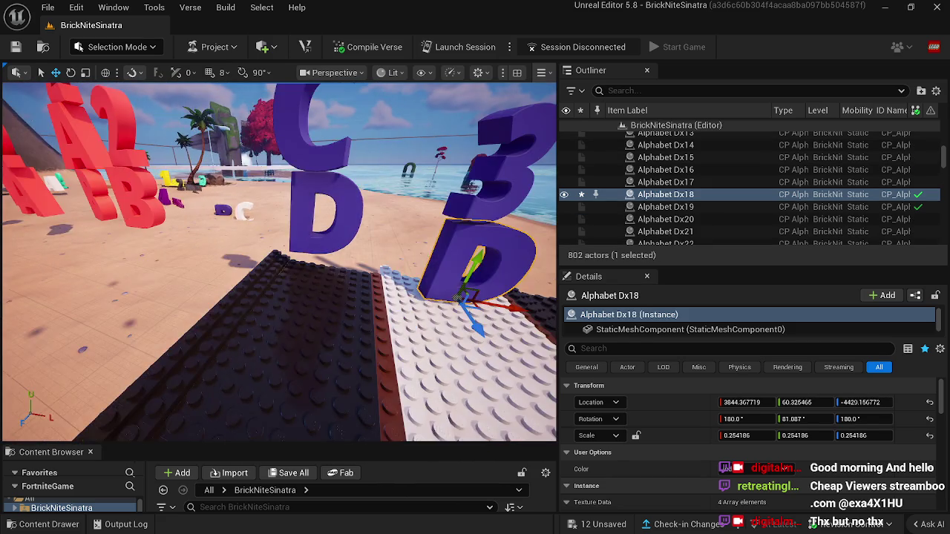
left_click(254, 239)
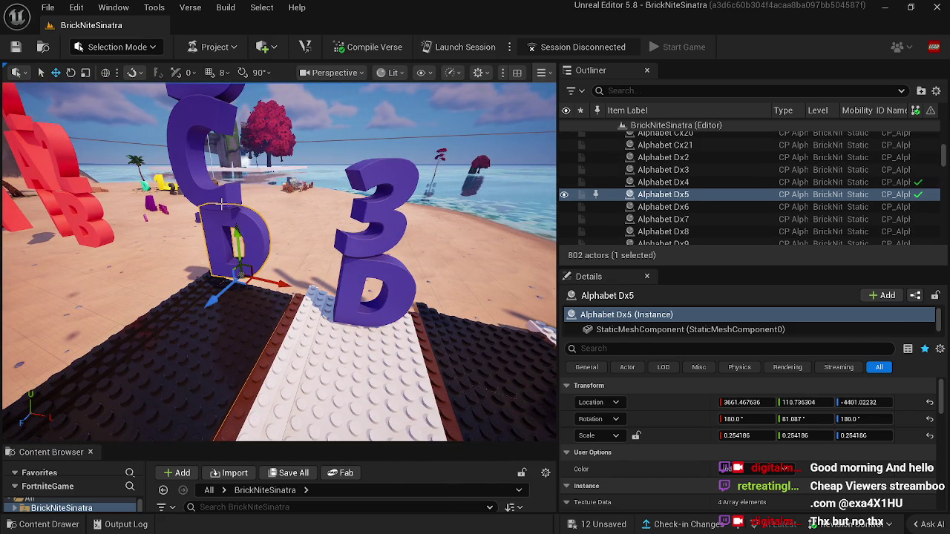
left_click(221, 204, "ctrl")
left_click_drag(208, 178, 210, 209)
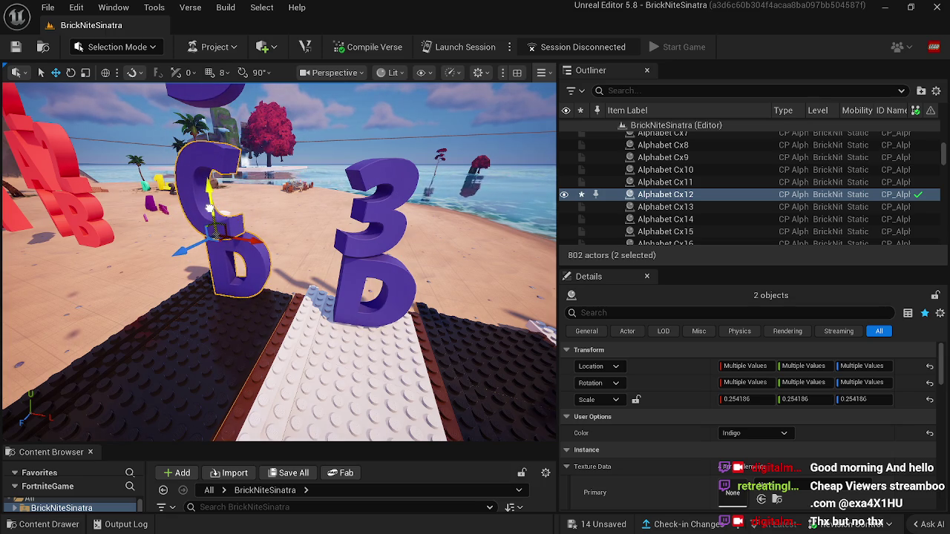
Slide the purple C letter sideways into line.
mouse_move(247, 238)
left_mouse_down()
mouse_move(225, 148)
mouse_move(236, 265)
left_mouse_up()
left_click(226, 147)
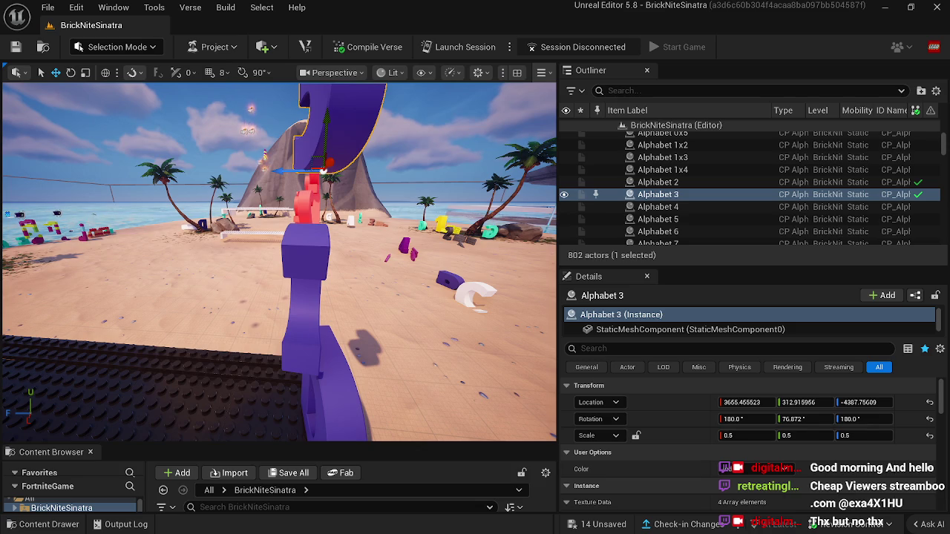
left_click(312, 338)
left_click_drag(278, 339, 288, 339)
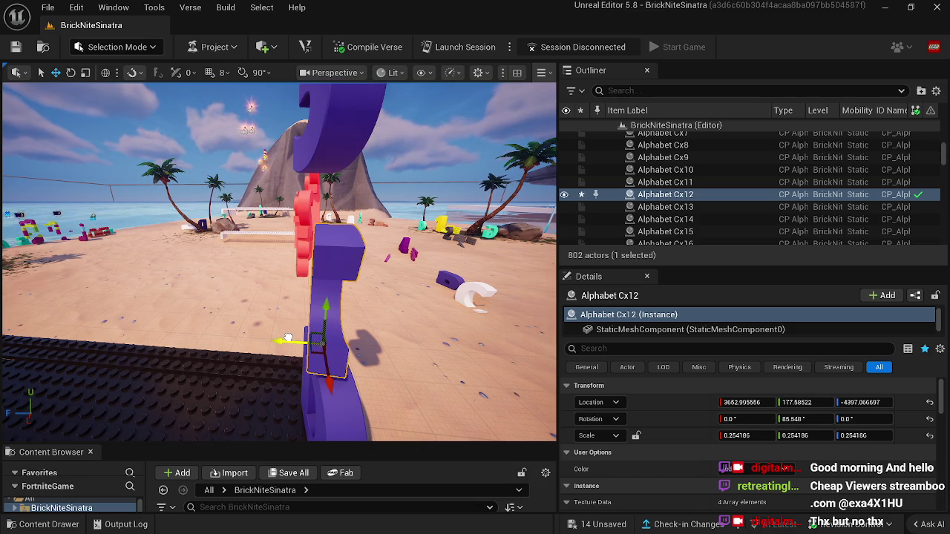
Lower the purple 3 letter so it sits just above the C and D letters.
left_click(324, 120)
mouse_move(324, 120)
left_mouse_down()
mouse_move(335, 190)
mouse_move(237, 193)
left_mouse_up()
left_click_drag(429, 186, 430, 186)
left_click(119, 423)
mouse_move(119, 423)
left_mouse_down()
mouse_move(37, 412)
mouse_move(37, 398)
left_mouse_up()
left_click_drag(399, 280, 395, 280)
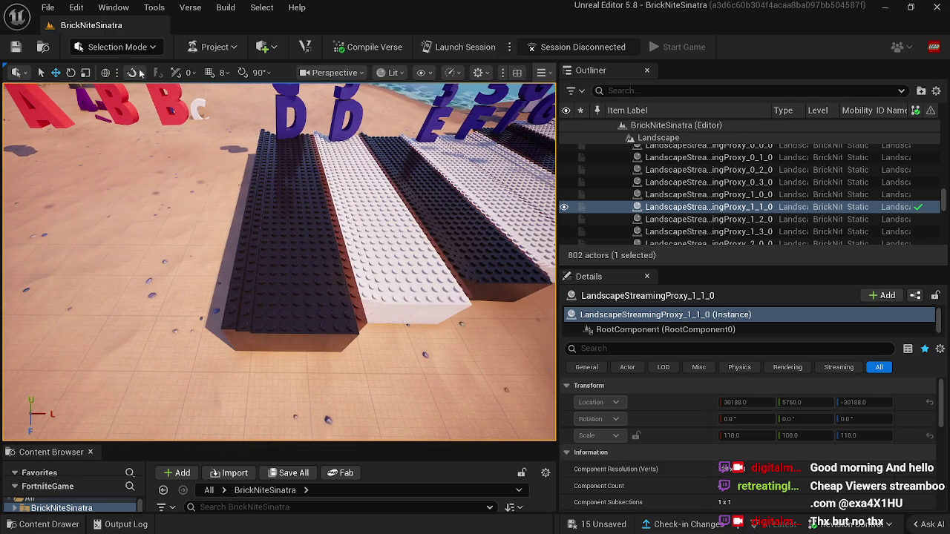
Alt-drag copies of edge strip fgt76 and white key sr0022m5 to the left.
left_click(94, 49)
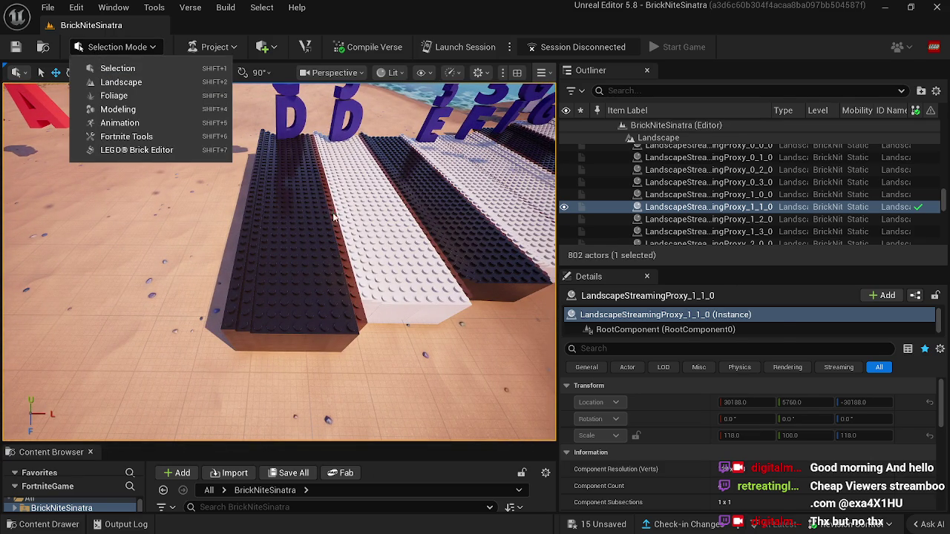
left_click(333, 214)
left_click_drag(349, 214, 270, 220, "alt")
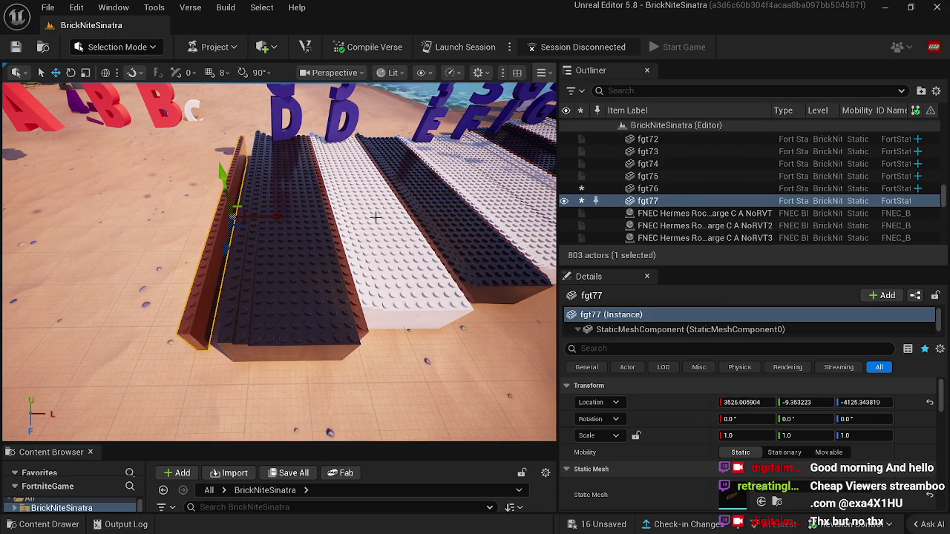
left_click(375, 217)
mouse_move(368, 217)
left_mouse_down("alt")
mouse_move(222, 233)
mouse_move(182, 276)
left_mouse_up("alt")
left_click_drag(207, 324, 207, 324)
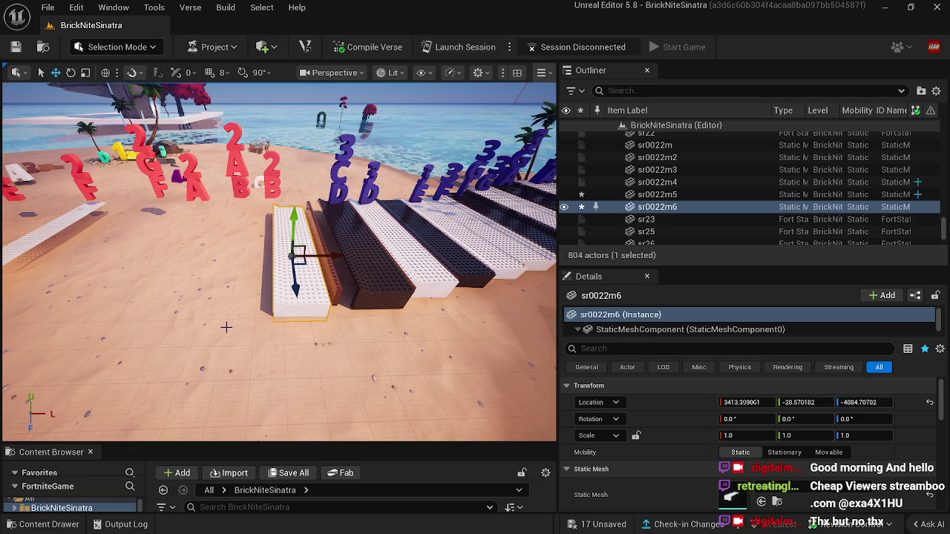
Duplicate the new white key with Ctrl+D and slide it left, then add two more edge-strip copies.
key("ctrl+d")
left_click_drag(312, 256, 252, 257)
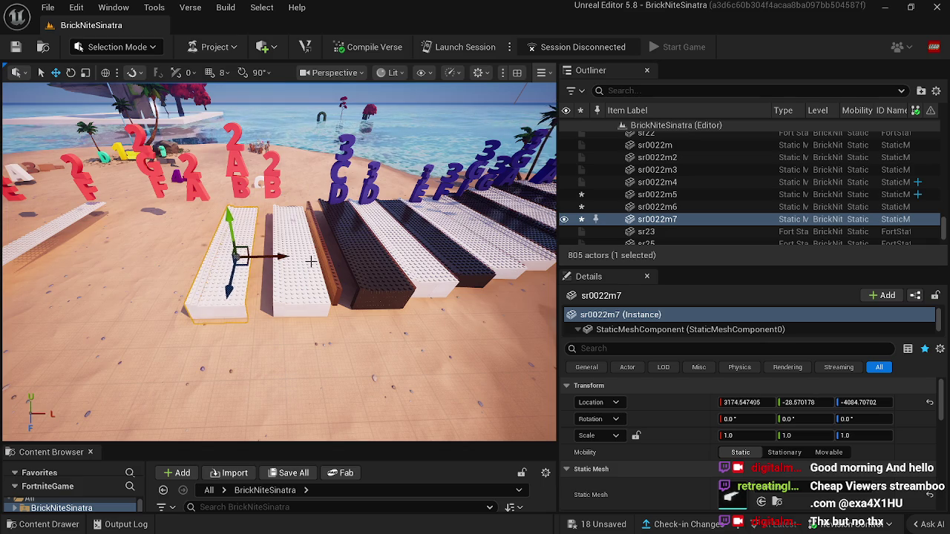
left_click(318, 261)
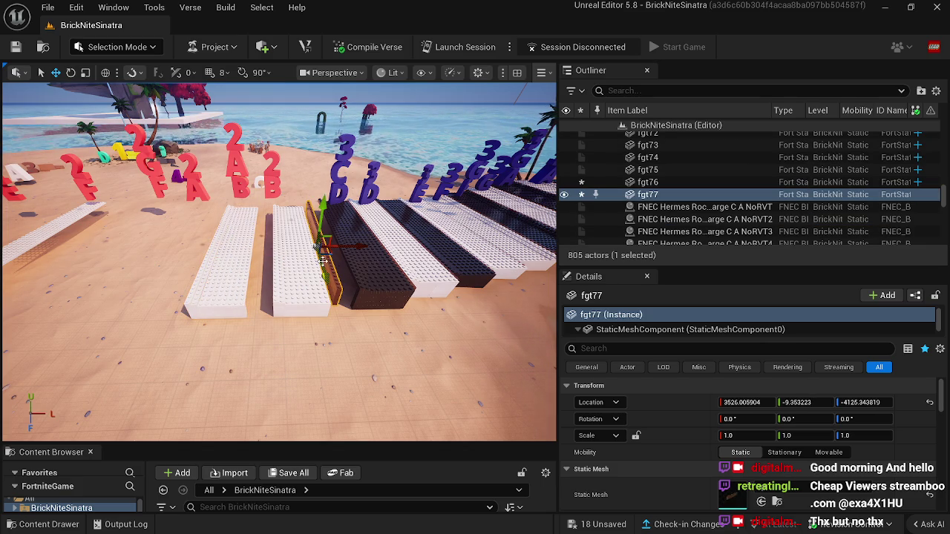
key("ctrl+d")
mouse_move(361, 246)
left_mouse_down()
mouse_move(308, 255)
mouse_move(297, 244)
left_mouse_up()
key("ctrl+d")
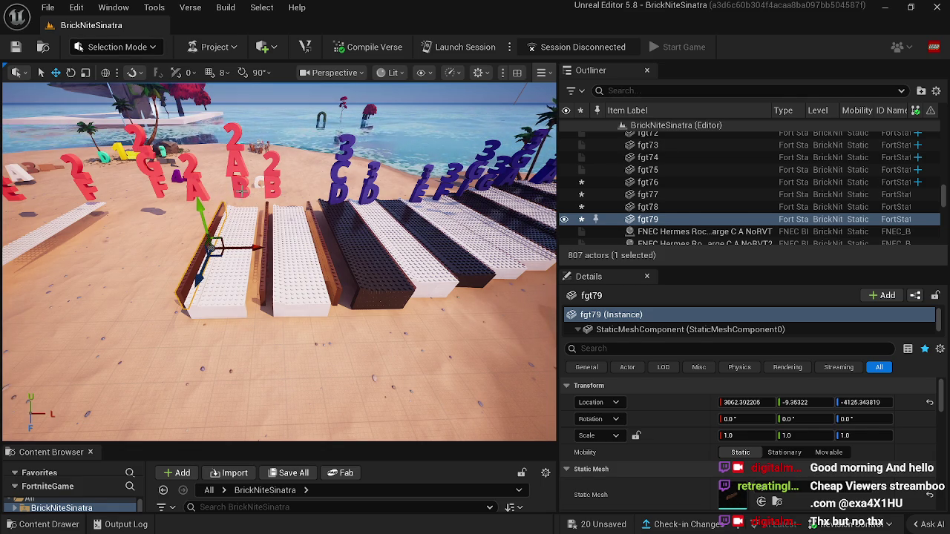
Slide a group of three red letters, then two more note labels, left above the keys.
left_click(241, 191)
left_click(236, 146, "ctrl")
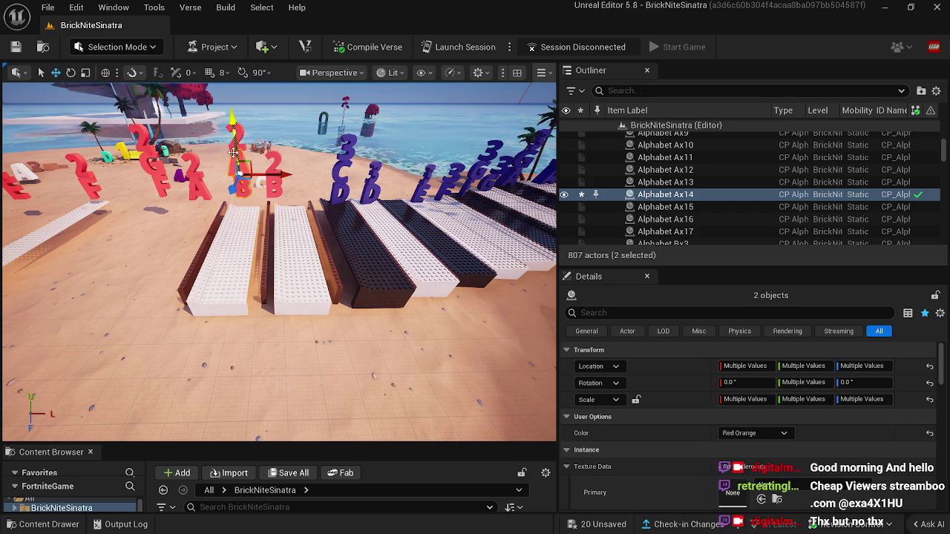
left_click_drag(271, 147, 241, 150)
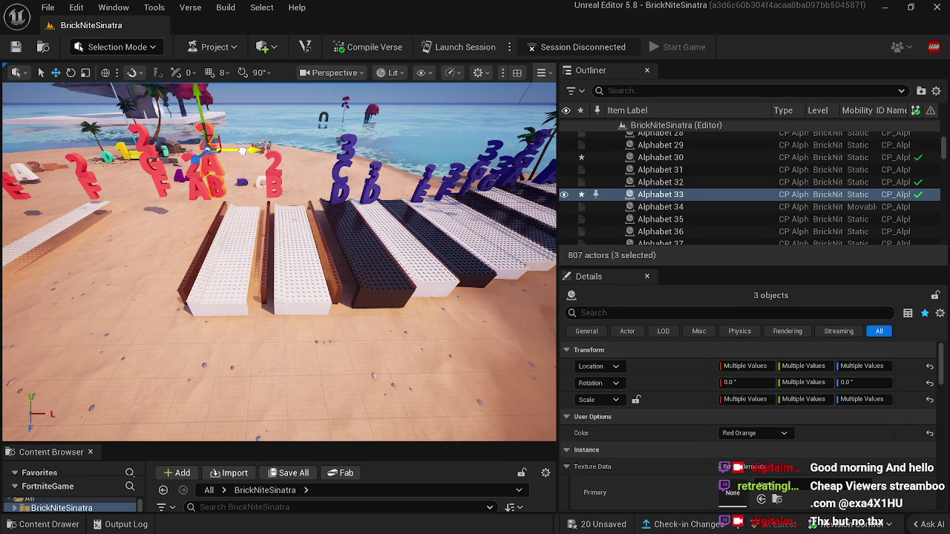
left_click(272, 183)
left_click(272, 170, "ctrl")
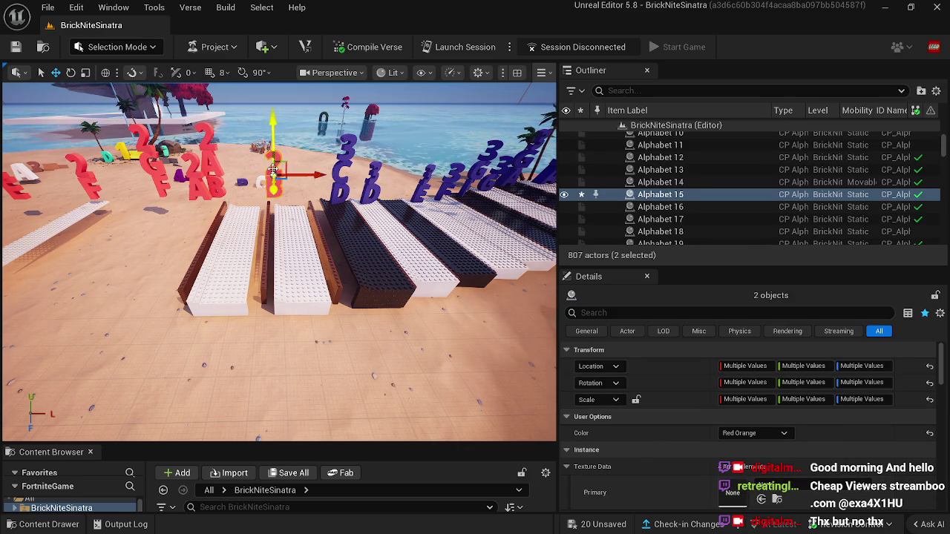
left_click_drag(298, 174, 279, 178)
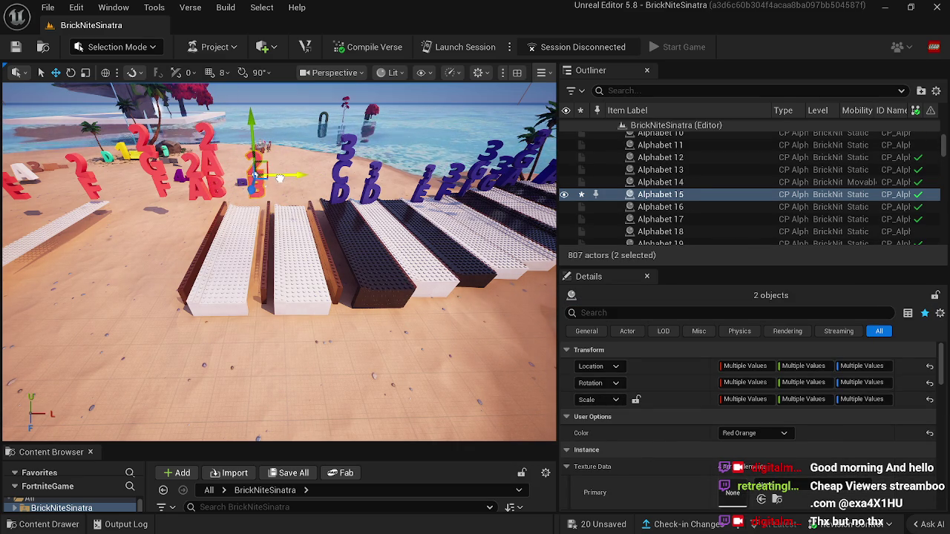
Shift the A label pair and the 2 label group slightly left over the white keys.
left_click_drag(238, 207, 241, 207)
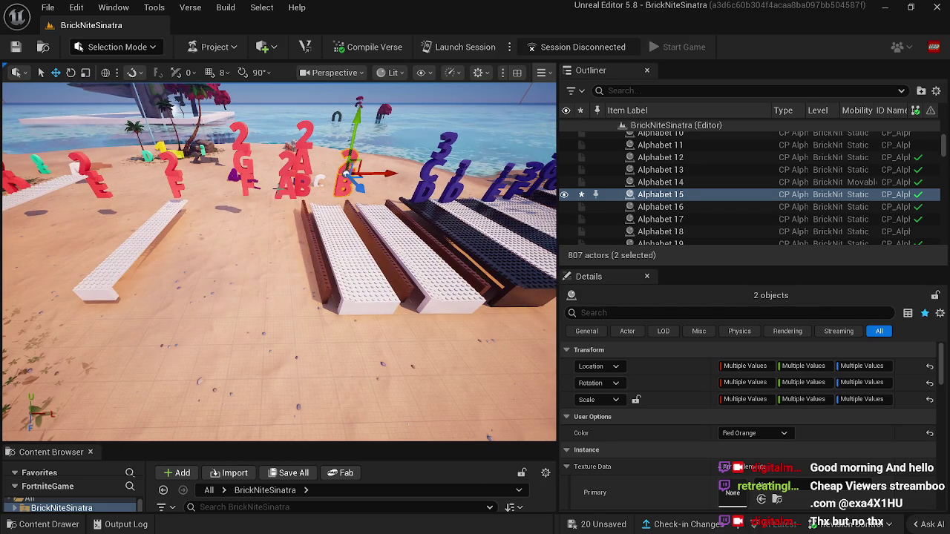
left_click(295, 172)
left_click(303, 176, "ctrl")
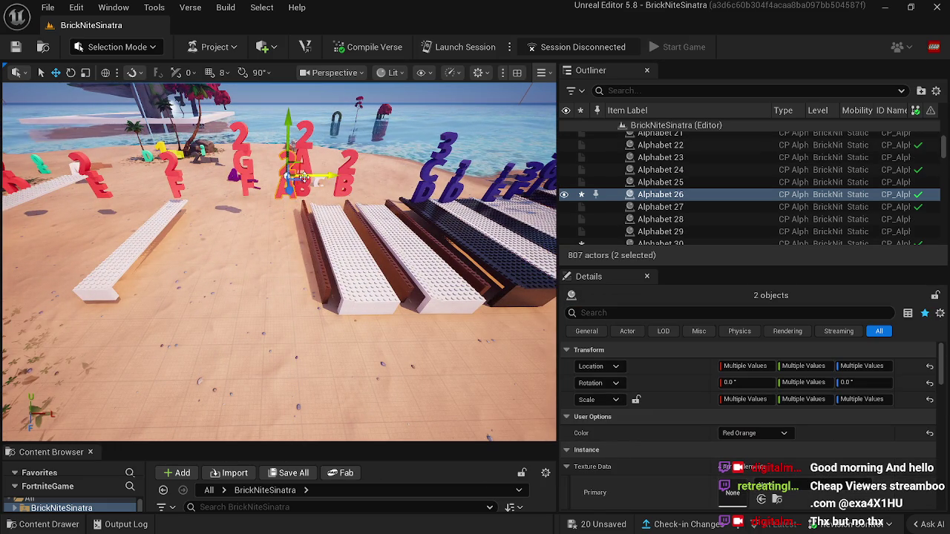
left_click_drag(295, 175, 279, 178)
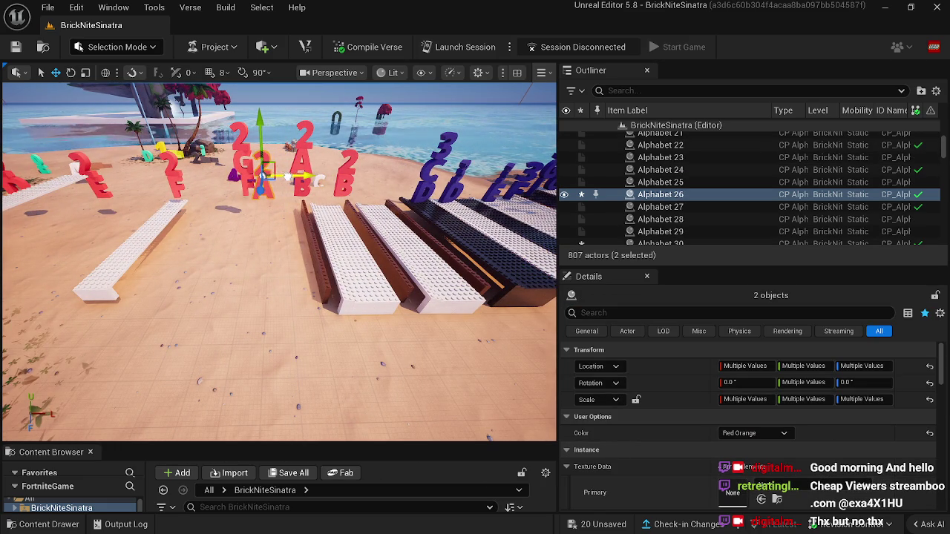
left_click(249, 186)
left_click(243, 145, "ctrl")
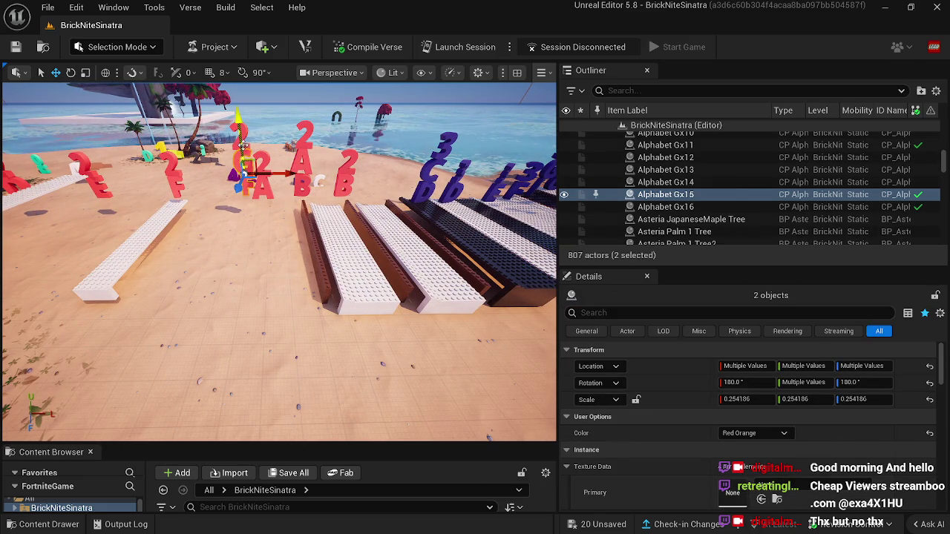
left_click_drag(268, 151, 253, 153)
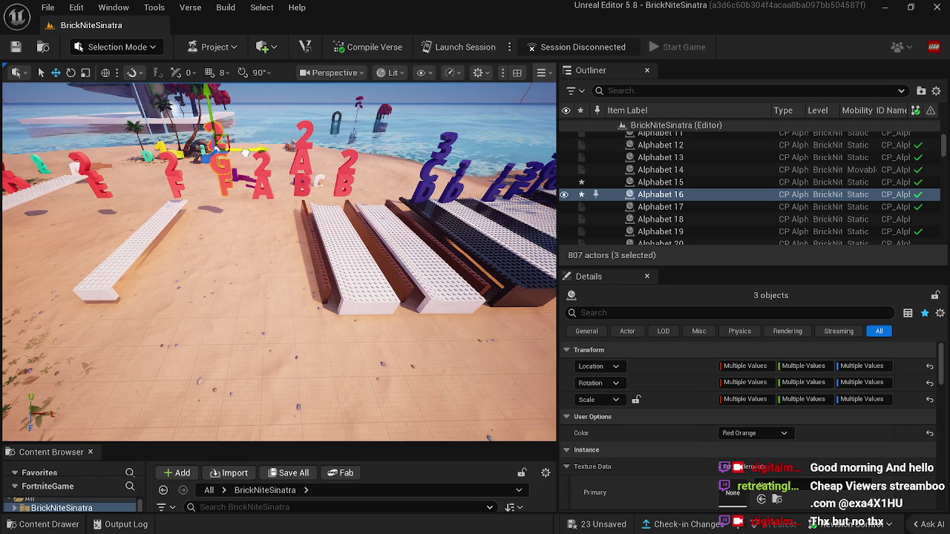
left_click_drag(274, 257, 284, 229)
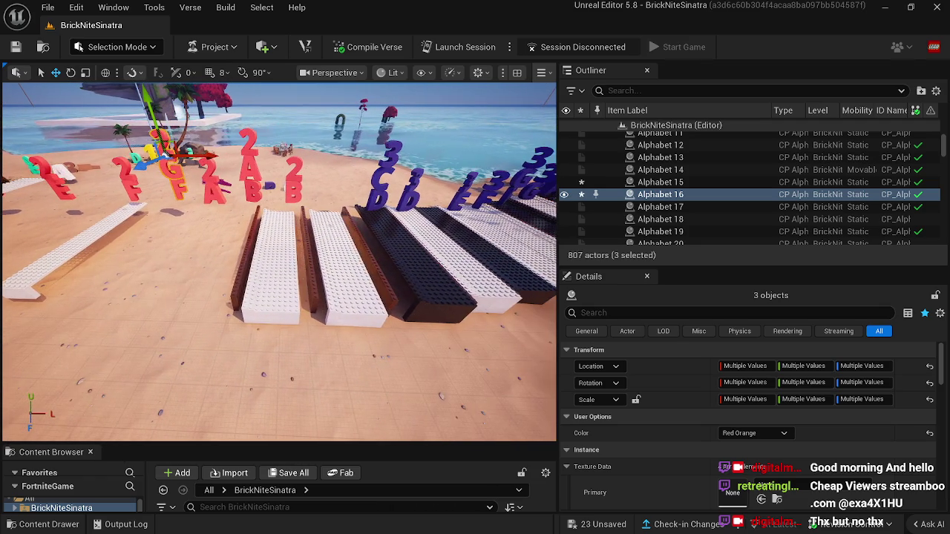
left_click(410, 265)
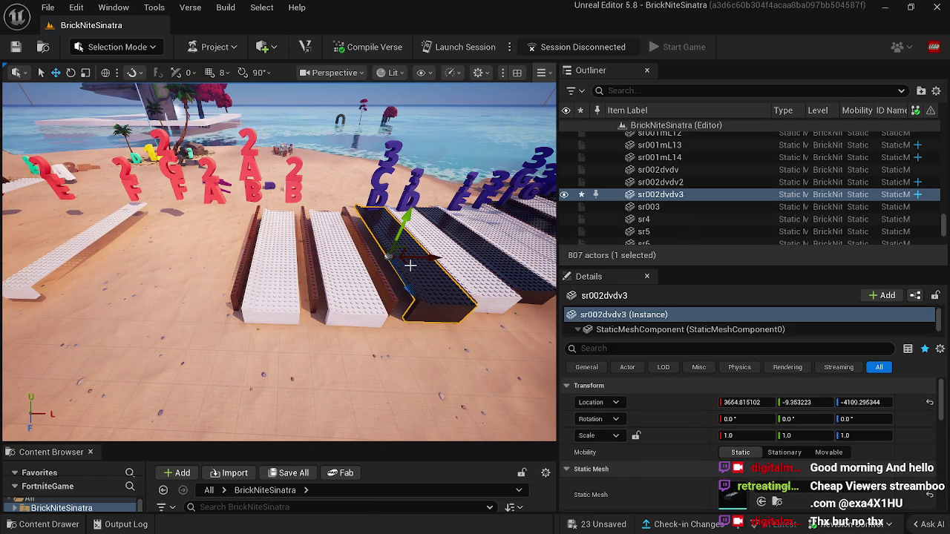
Alt-drag a copy of the black key plank further left.
left_click_drag(427, 258, 262, 266)
mouse_move(301, 310)
left_mouse_down()
mouse_move(384, 253)
mouse_move(363, 257)
mouse_move(349, 282)
mouse_move(364, 301)
left_mouse_up()
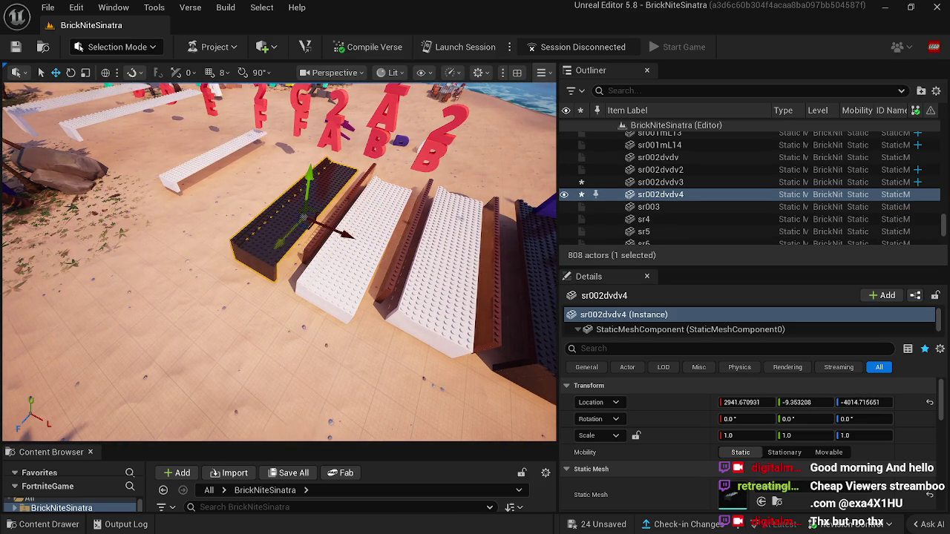
left_click(314, 244)
mouse_move(314, 245)
left_mouse_down()
mouse_move(274, 268)
mouse_move(236, 349)
left_mouse_up()
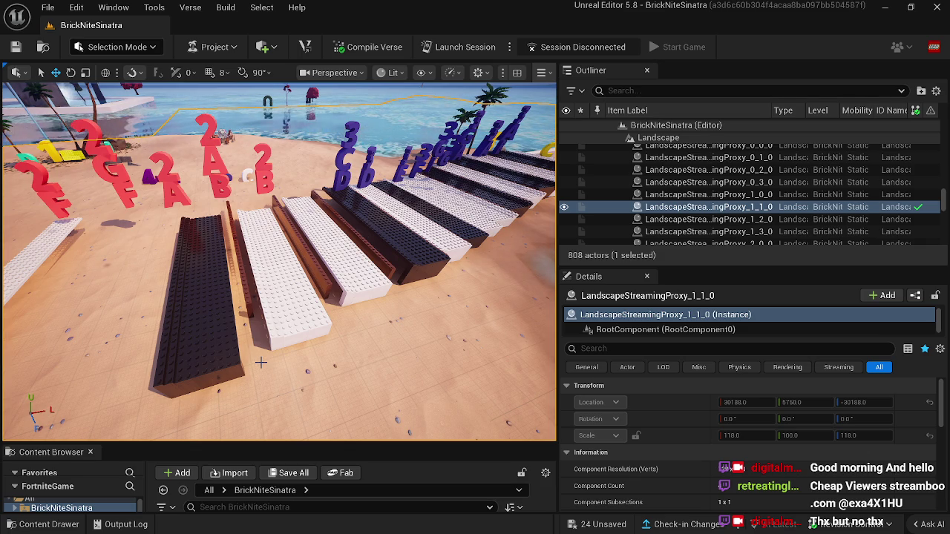
mouse_move(281, 279)
left_mouse_down()
mouse_move(348, 290)
mouse_move(270, 386)
left_mouse_up()
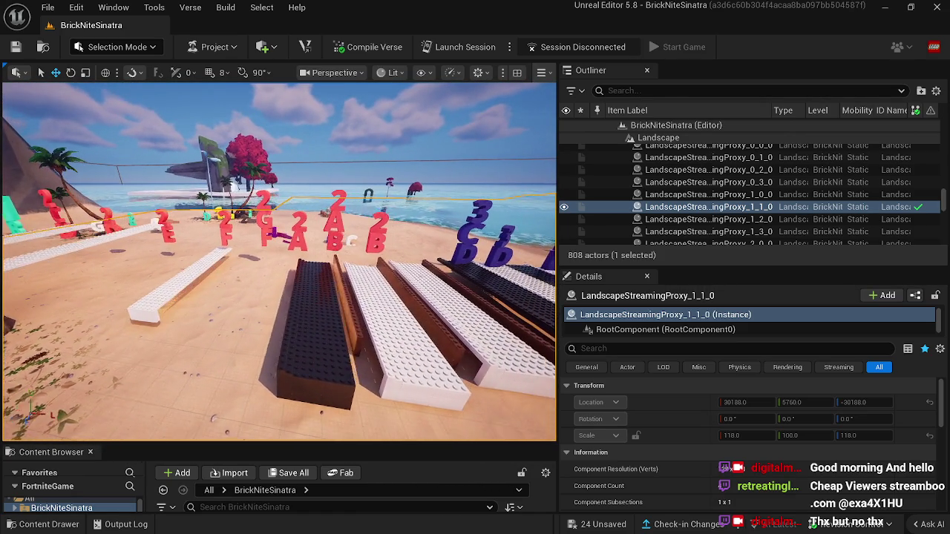
left_click_drag(345, 324, 345, 324)
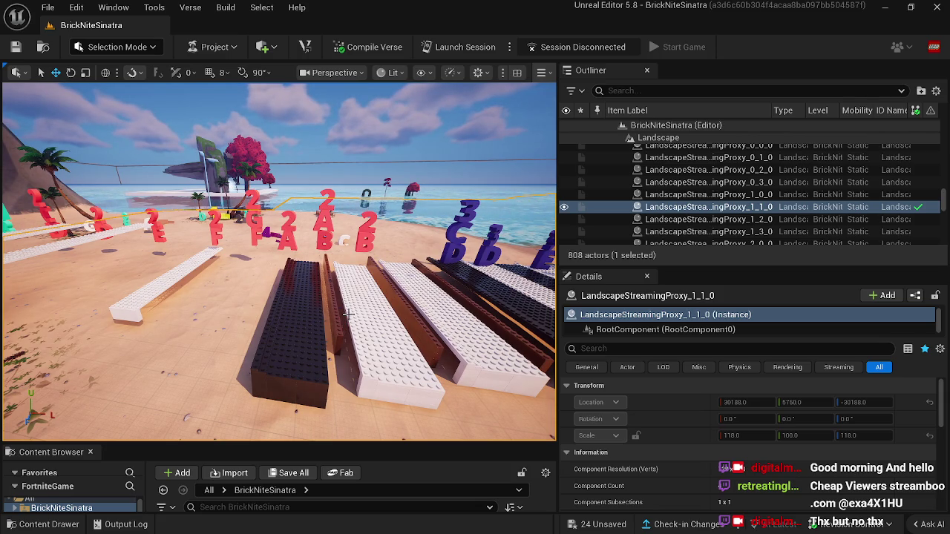
left_click_drag(346, 325, 354, 321)
left_click_drag(344, 356, 343, 355)
Duplicate the white key brick with Ctrl+D and move the copy left into line.
left_click(357, 358)
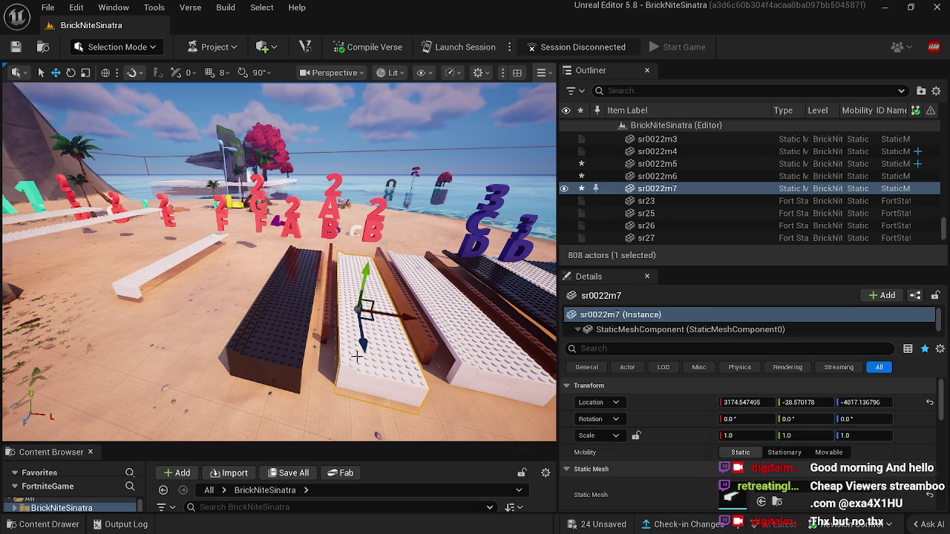
key("ctrl+d")
left_click_drag(404, 317, 276, 304)
left_click_drag(238, 250, 237, 231)
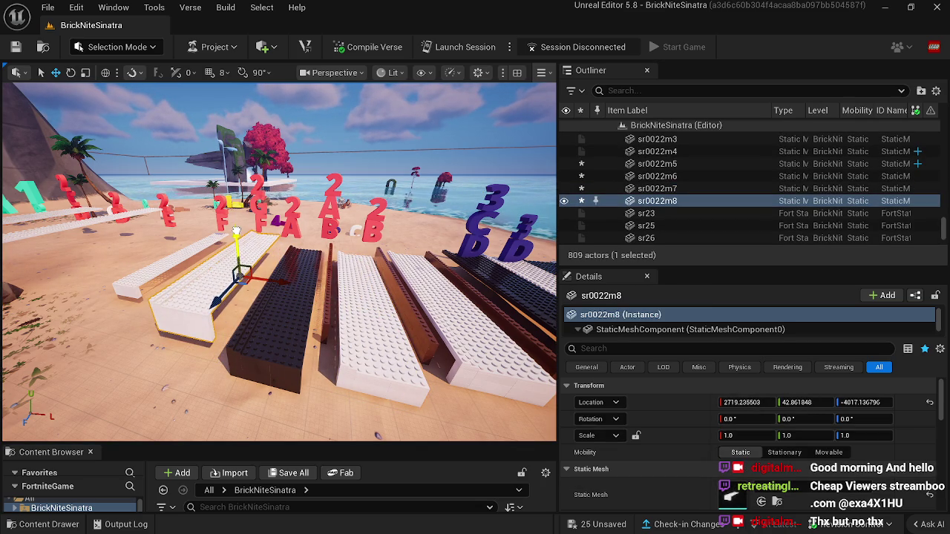
Alt-drag a copy of the brown divider strip to the left and raise it.
left_click(329, 294)
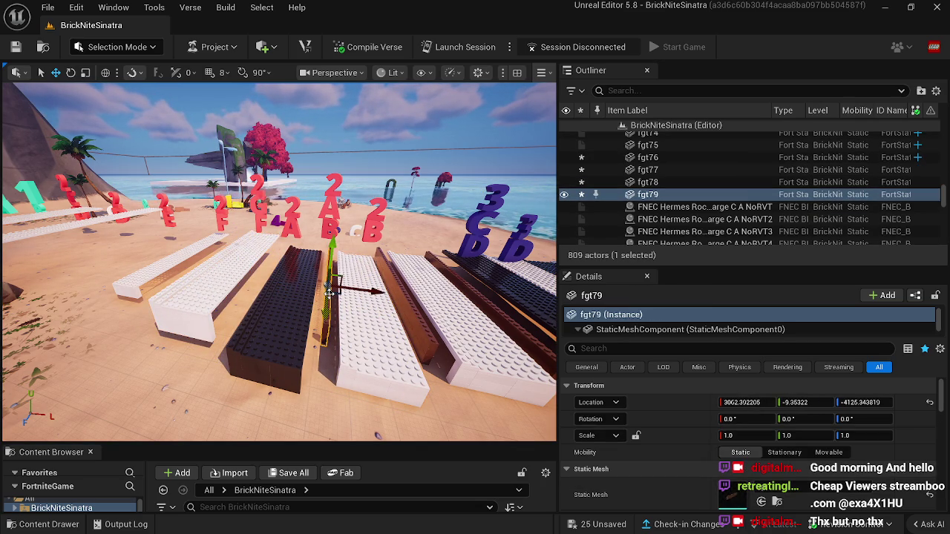
left_click_drag(330, 294, 310, 285)
mouse_move(253, 303)
left_mouse_down()
mouse_move(257, 323)
mouse_move(262, 255)
left_mouse_up()
left_click_drag(324, 367, 324, 368)
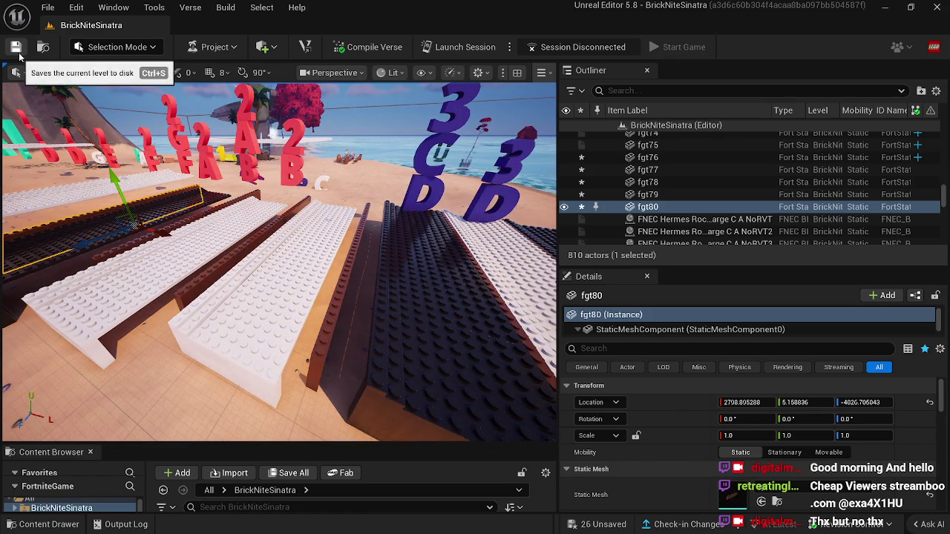
Switch to LEGO Brick Editor mode and save the level with Ctrl+S.
left_click(92, 50)
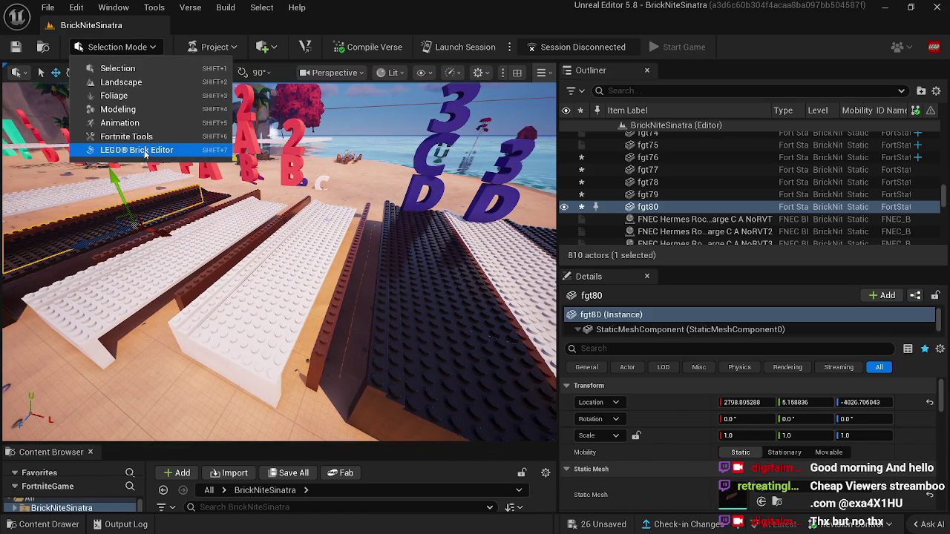
left_click(145, 151)
key("ctrl+s")
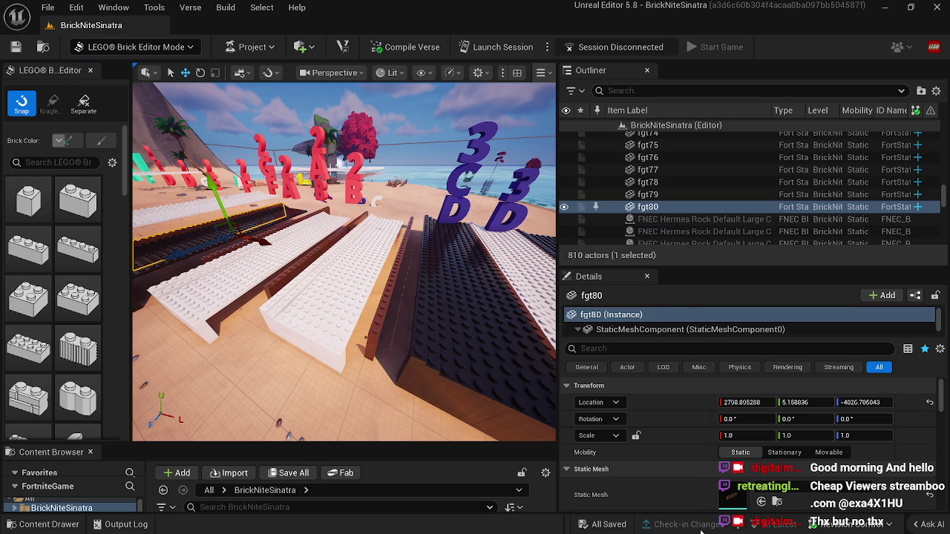
Nudge brown divider fgt77 along X and upward so it lines the key edge.
left_click(398, 325)
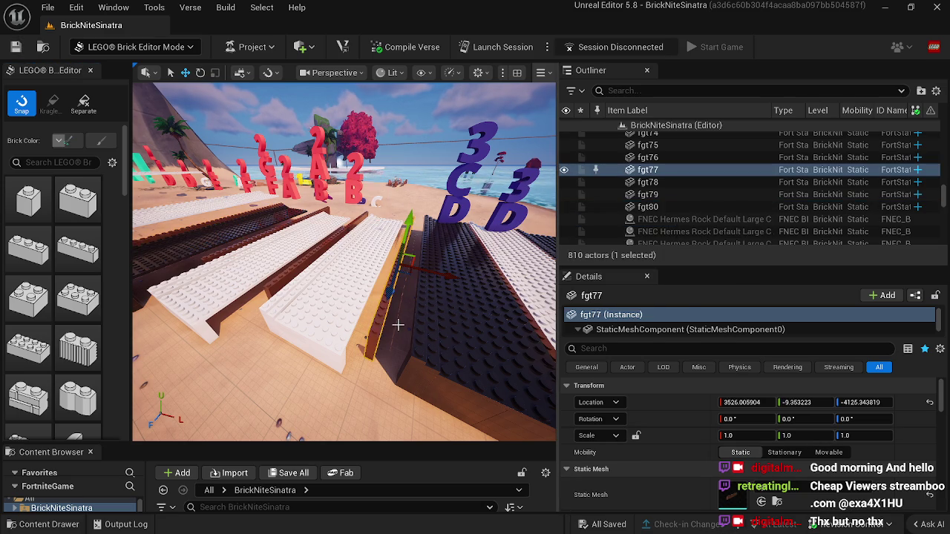
left_click_drag(436, 270, 446, 272)
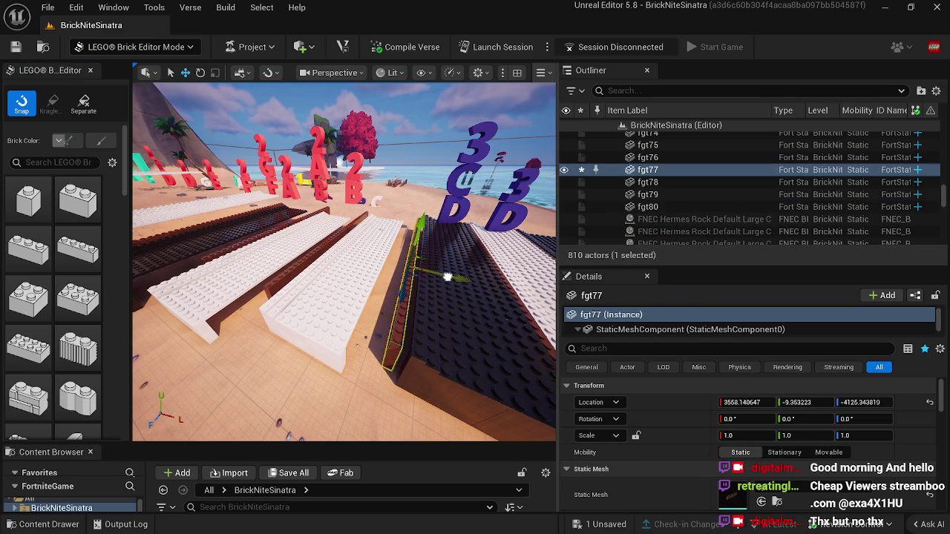
left_click_drag(365, 332, 374, 329)
mouse_move(419, 297)
left_mouse_down()
mouse_move(399, 292)
mouse_move(412, 304)
mouse_move(475, 297)
left_mouse_up()
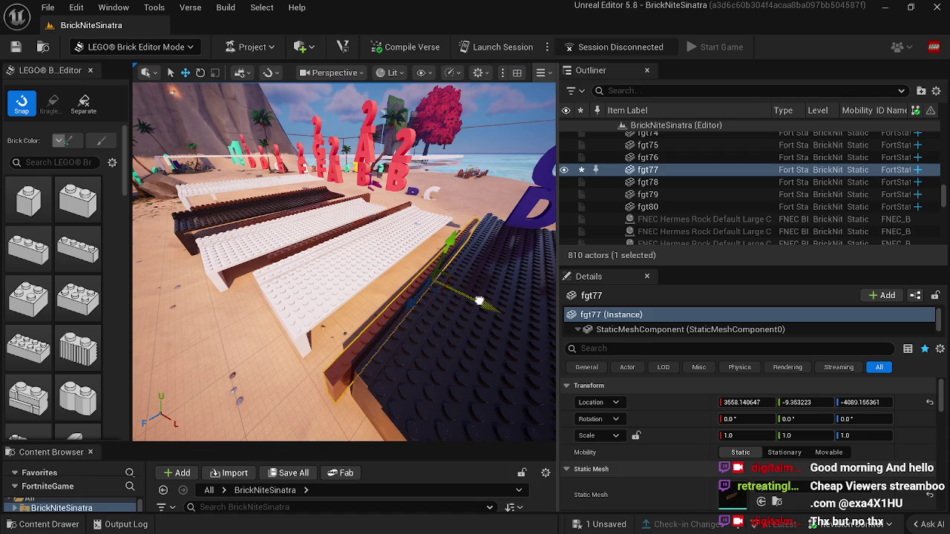
mouse_move(450, 238)
left_mouse_down()
mouse_move(454, 230)
mouse_move(456, 242)
mouse_move(407, 317)
mouse_move(330, 331)
mouse_move(341, 308)
mouse_move(327, 330)
left_mouse_up()
Lower the white key plate sr0022m6 slightly.
left_click(412, 264)
mouse_move(302, 275)
left_mouse_down()
mouse_move(227, 271)
mouse_move(317, 272)
mouse_move(266, 282)
mouse_move(251, 319)
mouse_move(259, 343)
mouse_move(291, 338)
mouse_move(229, 346)
mouse_move(261, 338)
mouse_move(261, 349)
left_mouse_up()
left_click(254, 274)
left_click(188, 260)
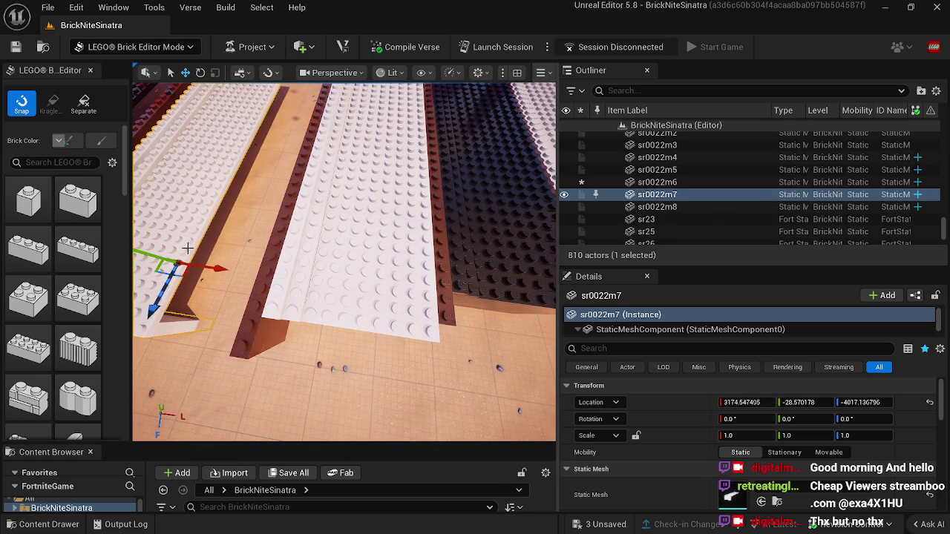
Slide the left white key right and adjust its height to line up with its neighbours.
left_click_drag(210, 268, 293, 289)
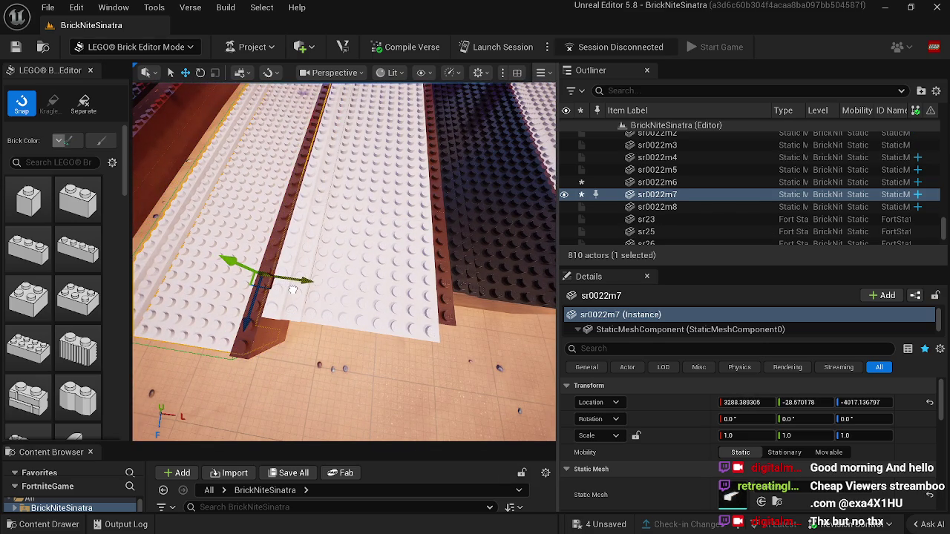
mouse_move(236, 267)
left_mouse_down()
mouse_move(213, 254)
mouse_move(226, 261)
left_mouse_up()
mouse_move(285, 268)
left_mouse_down()
mouse_move(328, 259)
mouse_move(297, 252)
mouse_move(312, 245)
left_mouse_up()
left_click_drag(396, 175, 399, 159)
left_click_drag(383, 276, 383, 276)
left_click(383, 276)
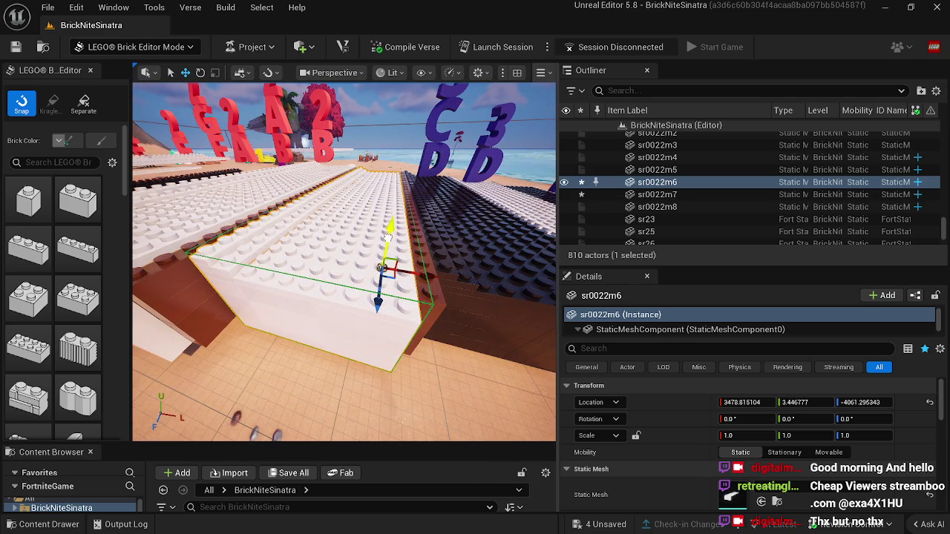
Realign brown edge wall fgt79 along the key and slide black key sr002dvdv4 flush beside it.
left_click(186, 295)
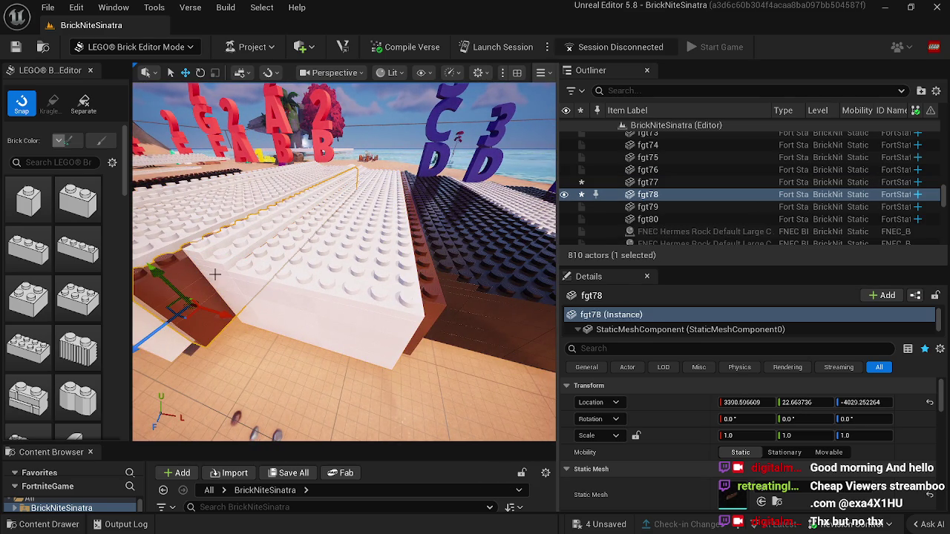
left_click_drag(165, 277, 157, 269)
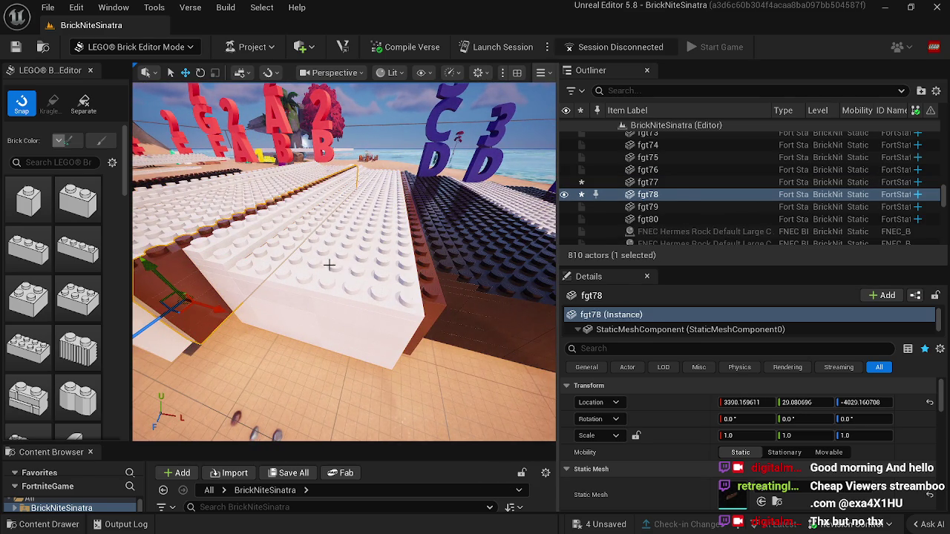
left_click(329, 265)
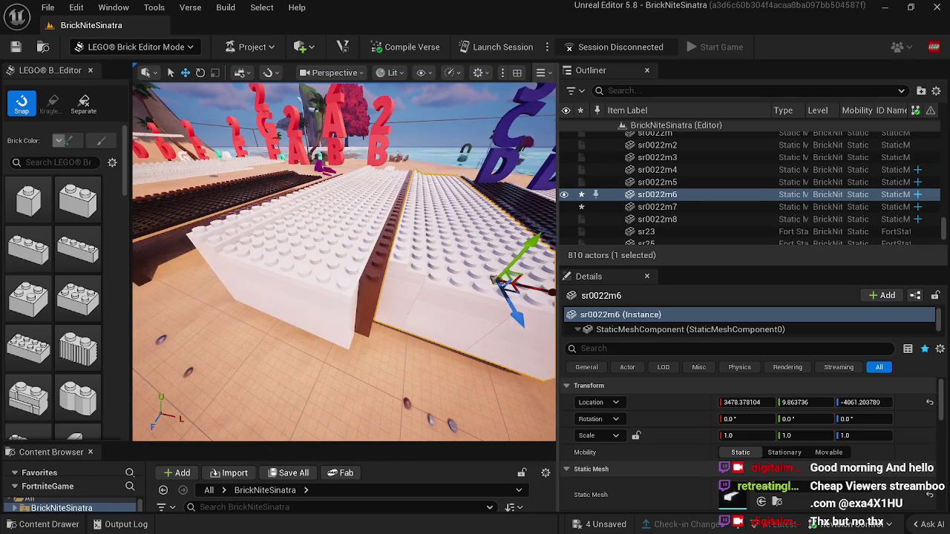
left_click(290, 282)
left_click_drag(271, 199, 387, 252)
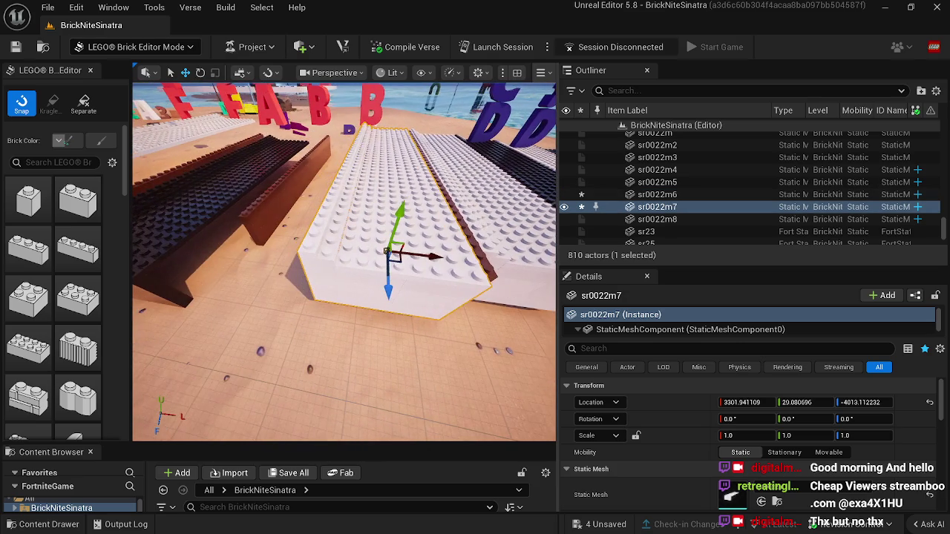
left_click(290, 203)
left_click_drag(285, 221, 339, 227)
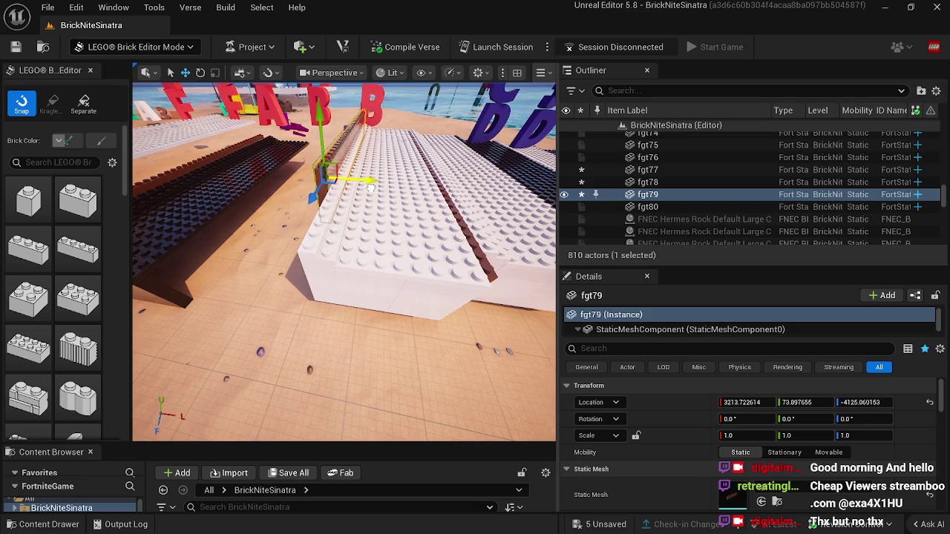
left_click_drag(307, 188, 270, 269)
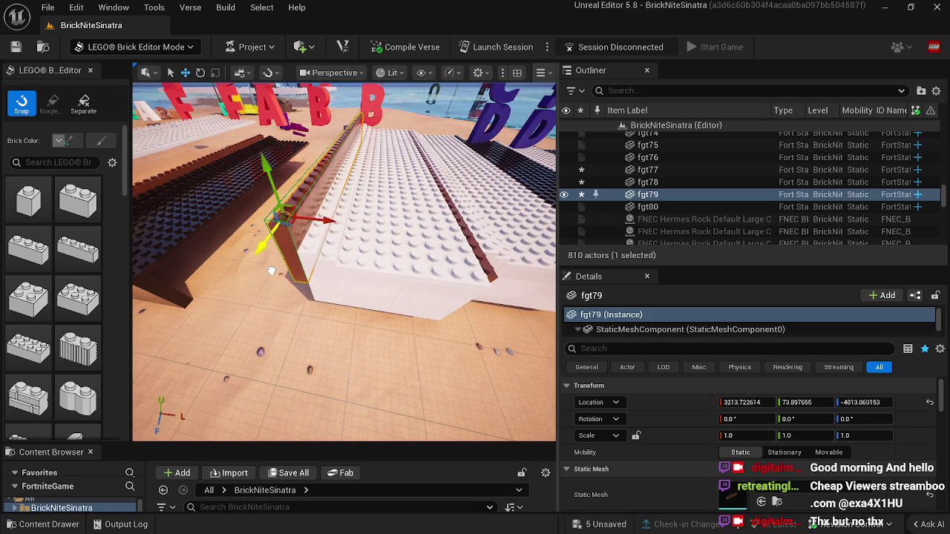
left_click_drag(263, 306, 257, 332)
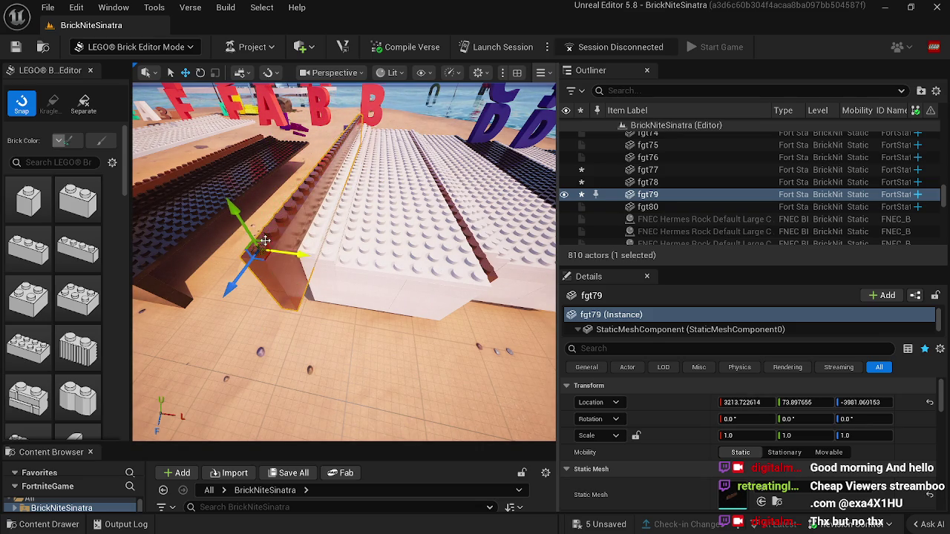
left_click_drag(234, 208, 235, 217)
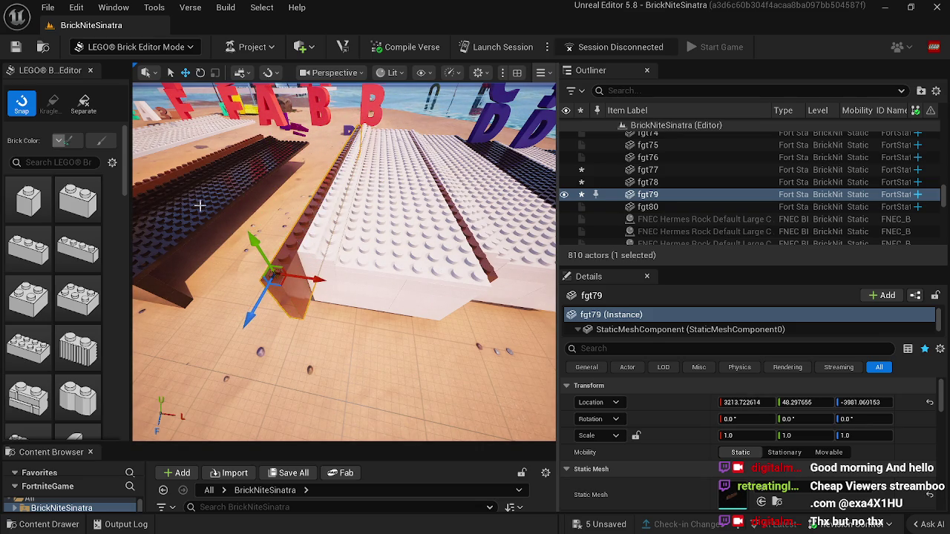
left_click(213, 210)
mouse_move(165, 291)
left_mouse_down()
mouse_move(256, 316)
mouse_move(316, 312)
mouse_move(293, 300)
mouse_move(267, 264)
mouse_move(260, 276)
mouse_move(285, 287)
mouse_move(276, 291)
mouse_move(245, 259)
mouse_move(238, 305)
mouse_move(223, 312)
mouse_move(212, 255)
left_mouse_up()
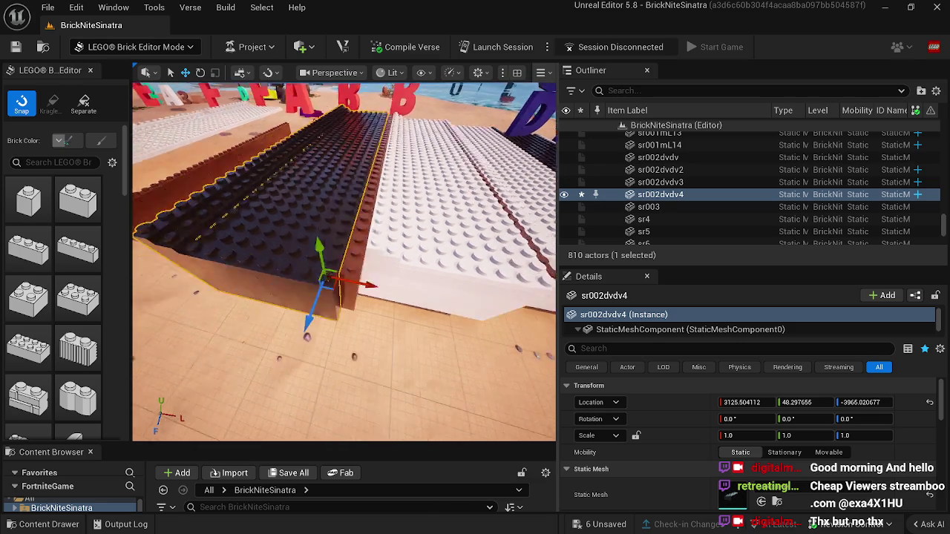
Slide brown edge fgt80 up against the black key and align it.
left_click(245, 219)
left_click_drag(250, 220, 354, 250)
mouse_move(309, 199)
left_mouse_down()
mouse_move(303, 175)
mouse_move(360, 199)
mouse_move(328, 226)
mouse_move(300, 274)
left_mouse_up()
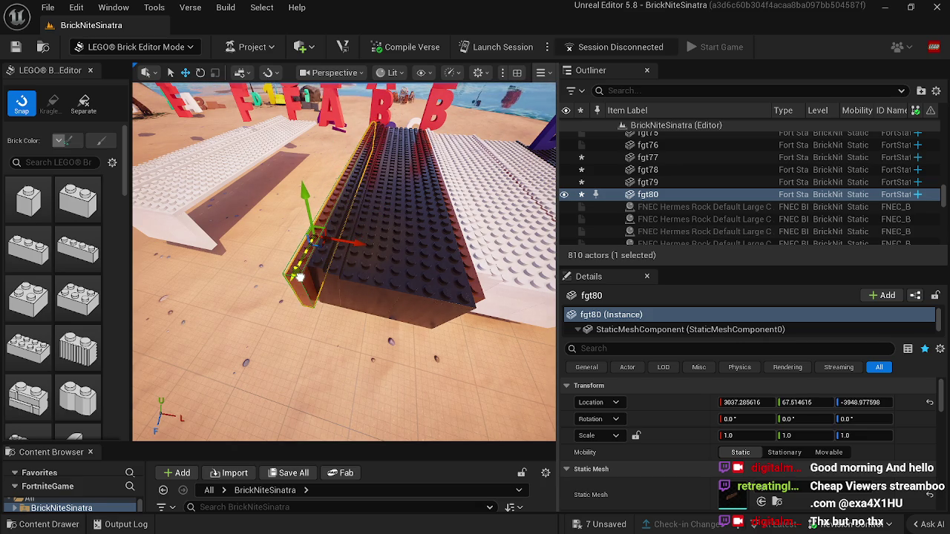
Move white key brick sr0022m8 beside the black key, then delete a narrow white key piece.
left_click(213, 206)
left_click_drag(213, 206, 339, 239)
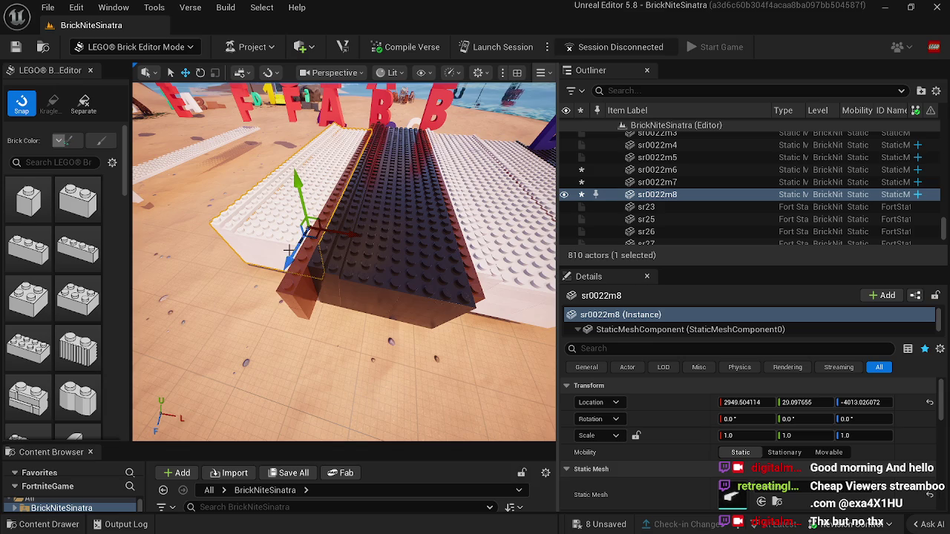
mouse_move(283, 265)
left_mouse_down()
mouse_move(260, 330)
mouse_move(237, 357)
left_mouse_up()
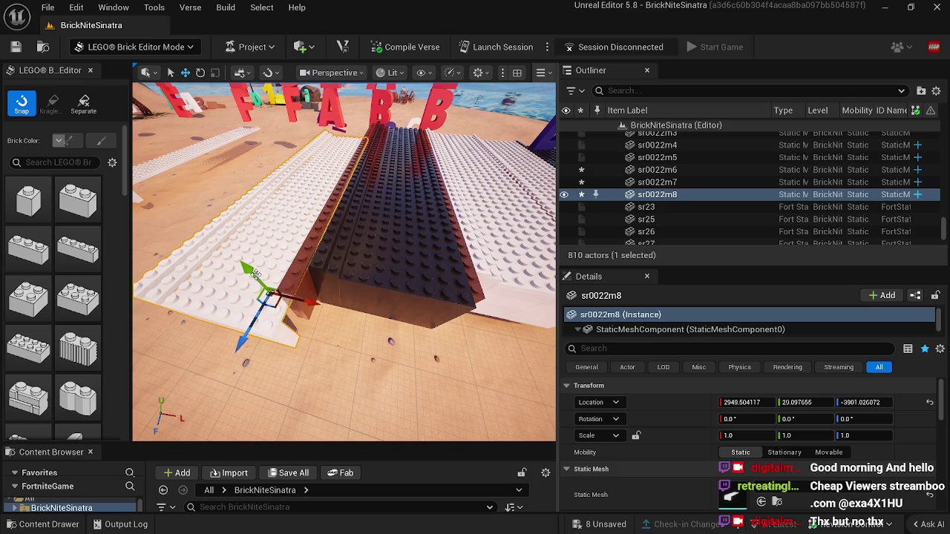
mouse_move(223, 231)
left_mouse_down()
mouse_move(171, 223)
mouse_move(290, 233)
mouse_move(282, 229)
mouse_move(281, 188)
mouse_move(265, 232)
mouse_move(241, 250)
mouse_move(250, 250)
left_mouse_up()
left_click_drag(295, 192, 291, 182)
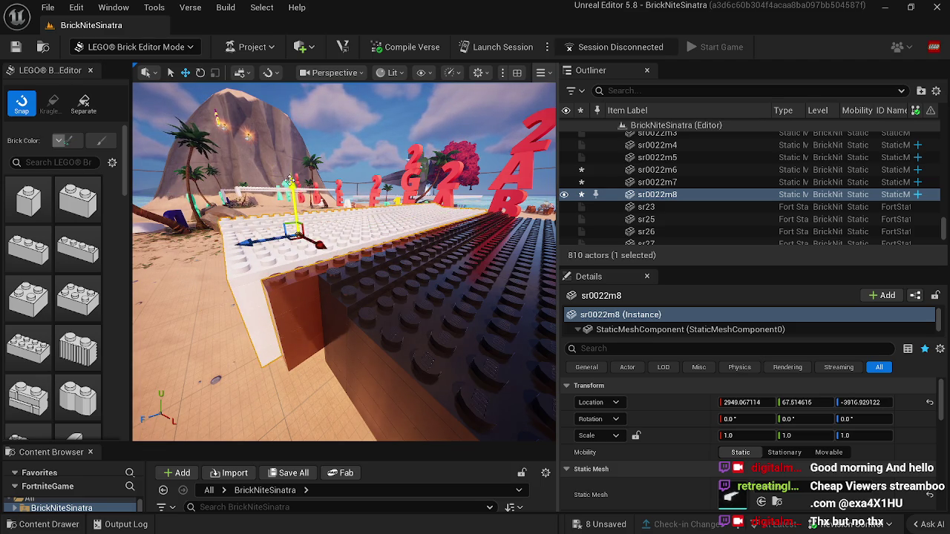
mouse_move(315, 334)
left_mouse_down()
mouse_move(276, 336)
mouse_move(320, 329)
mouse_move(262, 311)
left_mouse_up()
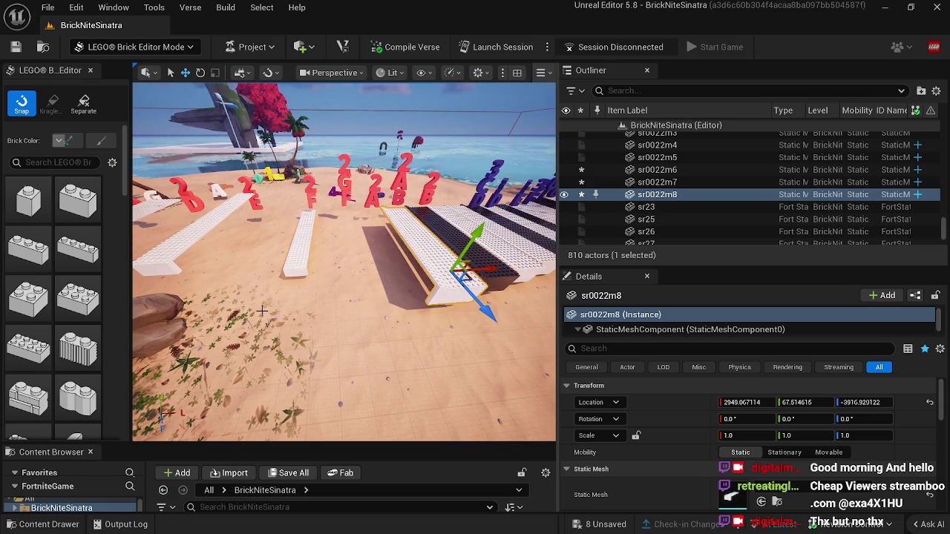
left_click(297, 265)
key("Delete")
Delete the second narrow white ramp piece and fly back over the piano keys.
left_click(212, 252)
key("Delete")
left_click_drag(270, 290, 251, 290)
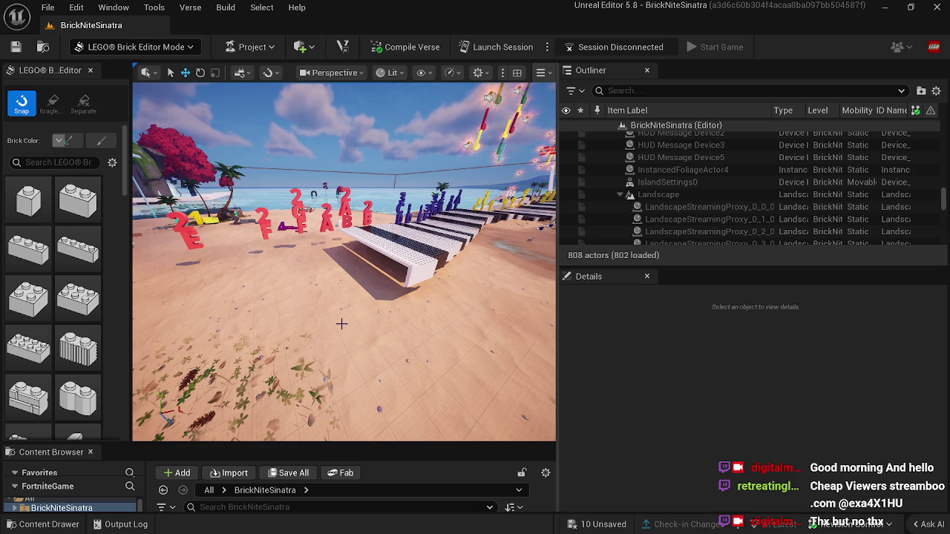
mouse_move(325, 318)
left_mouse_down()
mouse_move(334, 307)
mouse_move(401, 334)
mouse_move(451, 435)
mouse_move(410, 365)
left_mouse_up()
left_click(379, 290)
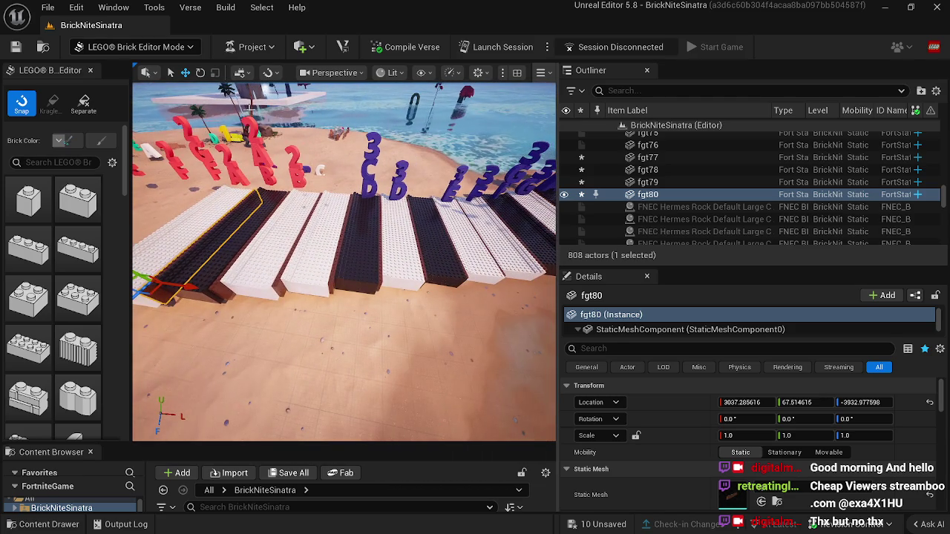
left_click(163, 47)
In Selection Mode, select the red 2B label's letters and shift them slightly forward.
left_click(116, 65)
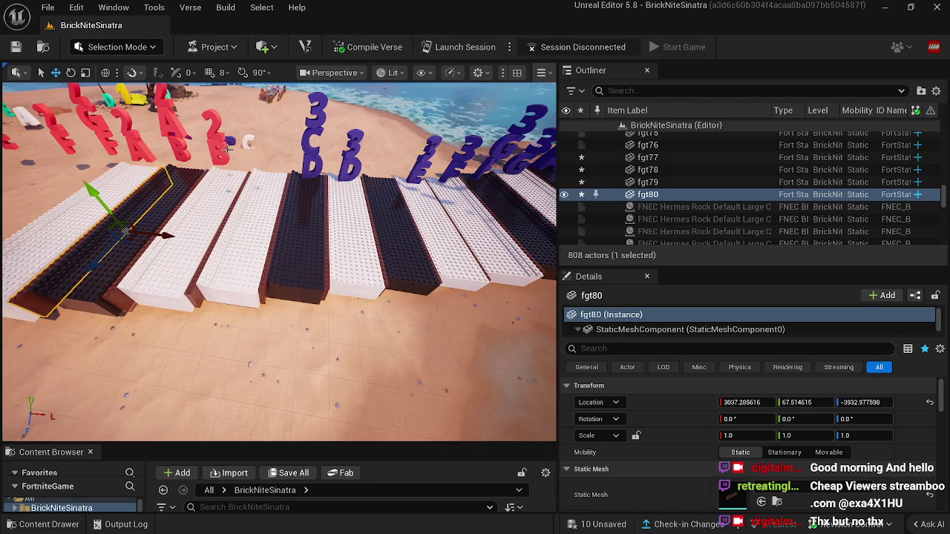
left_click(223, 154)
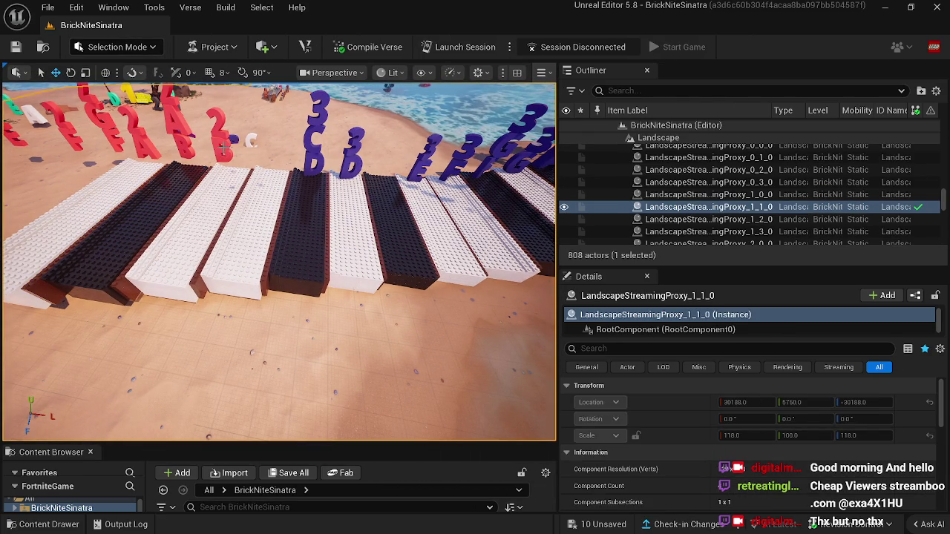
left_click(223, 148)
left_click(232, 139, "ctrl")
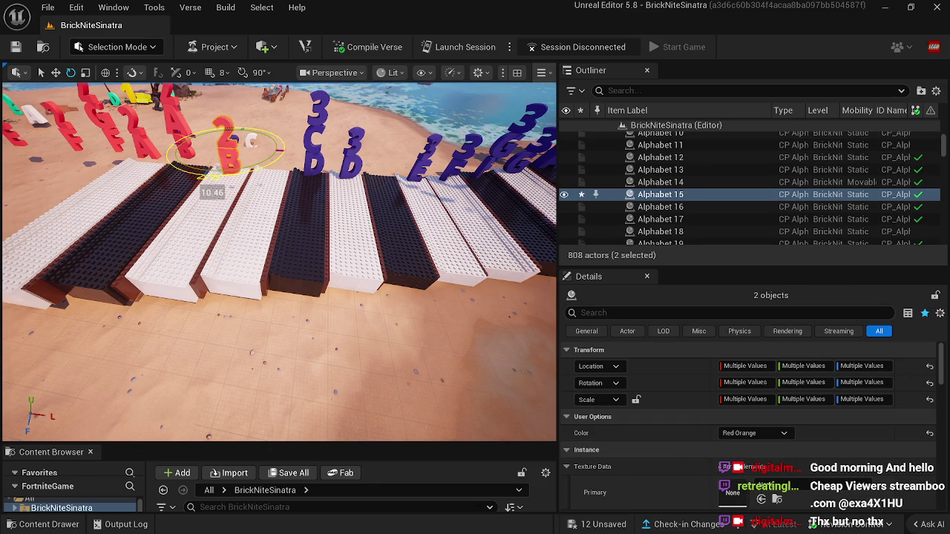
left_click_drag(233, 176, 208, 176)
key("w")
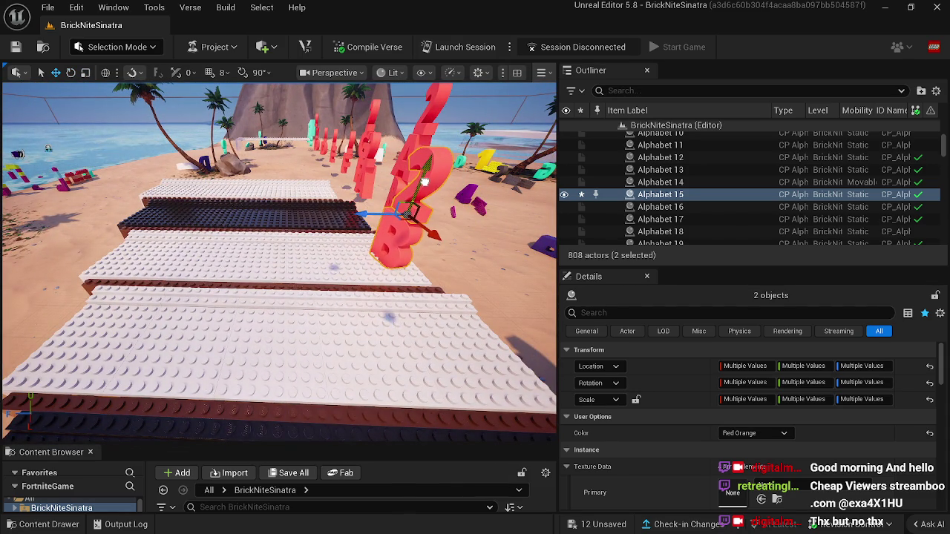
mouse_move(430, 226)
left_mouse_down()
mouse_move(357, 216)
mouse_move(437, 290)
left_mouse_up()
Rotate the 2, then move the 2AB letter stack to the left.
left_click(422, 211)
key("e")
left_click(261, 200)
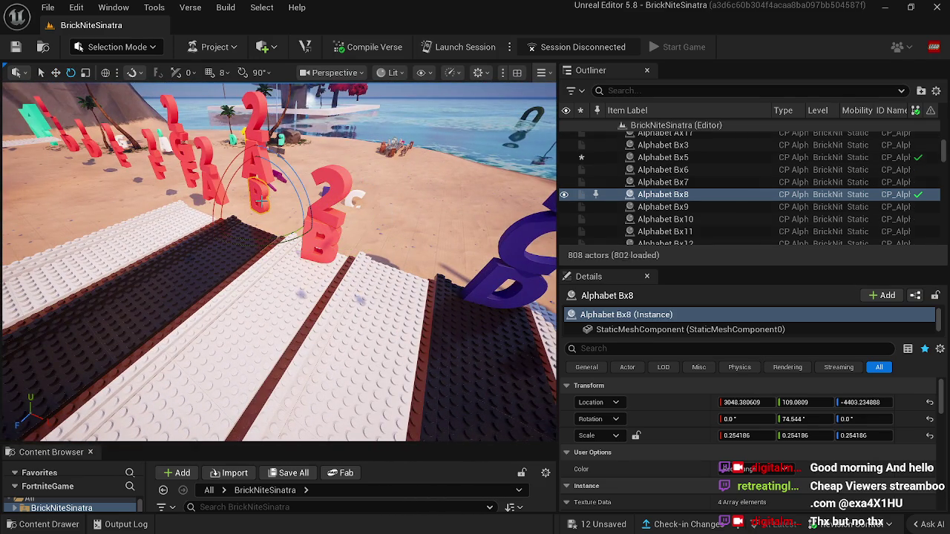
left_click(256, 148)
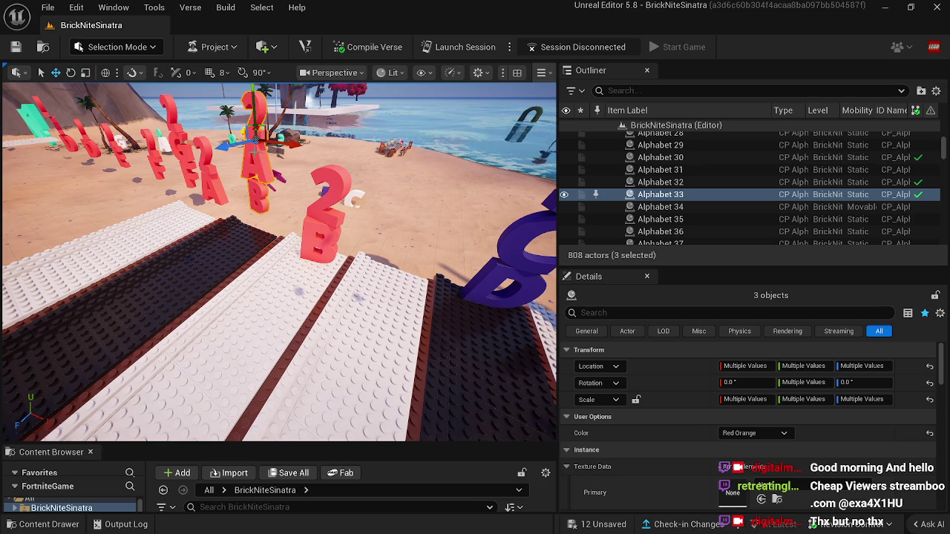
mouse_move(229, 147)
left_mouse_down()
mouse_move(185, 153)
mouse_move(260, 162)
left_mouse_up()
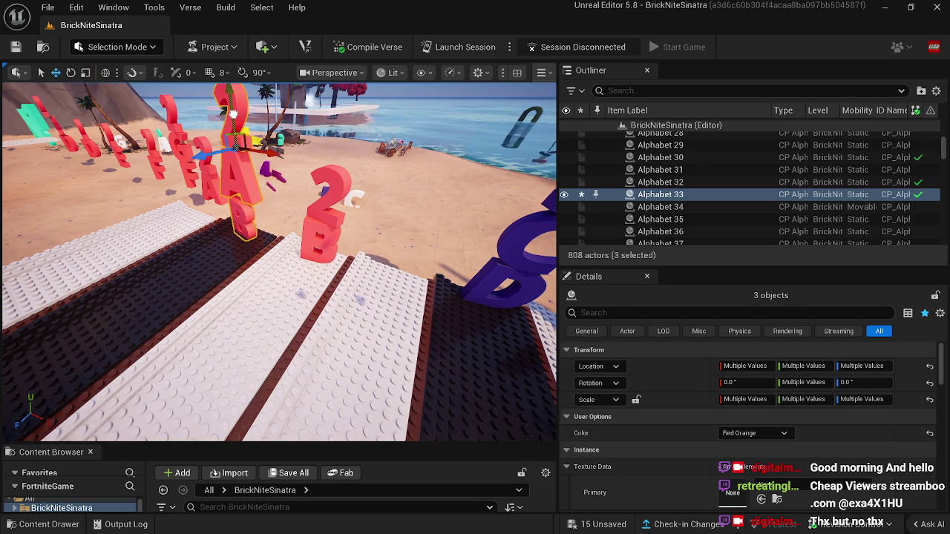
key("f")
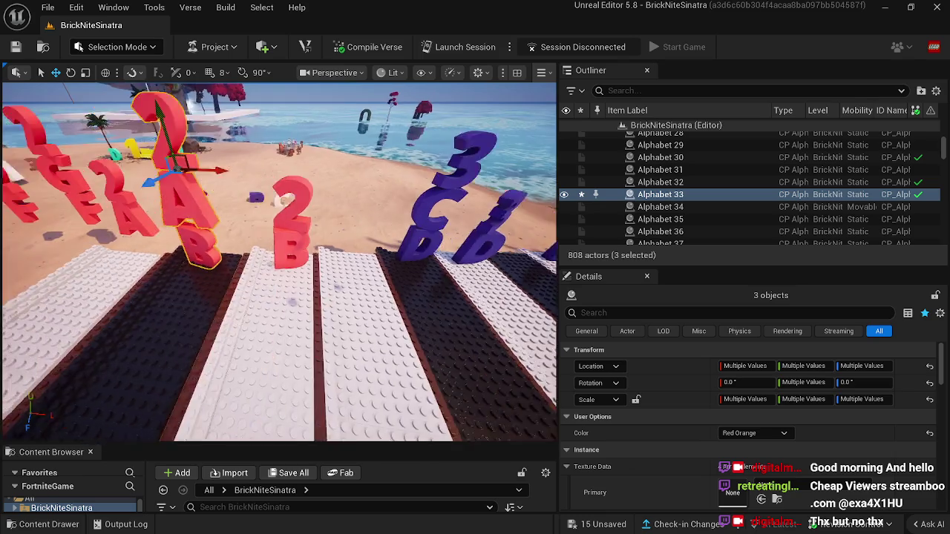
Move the A and 2 letters up and left, turning the A to face forward.
left_click(214, 226)
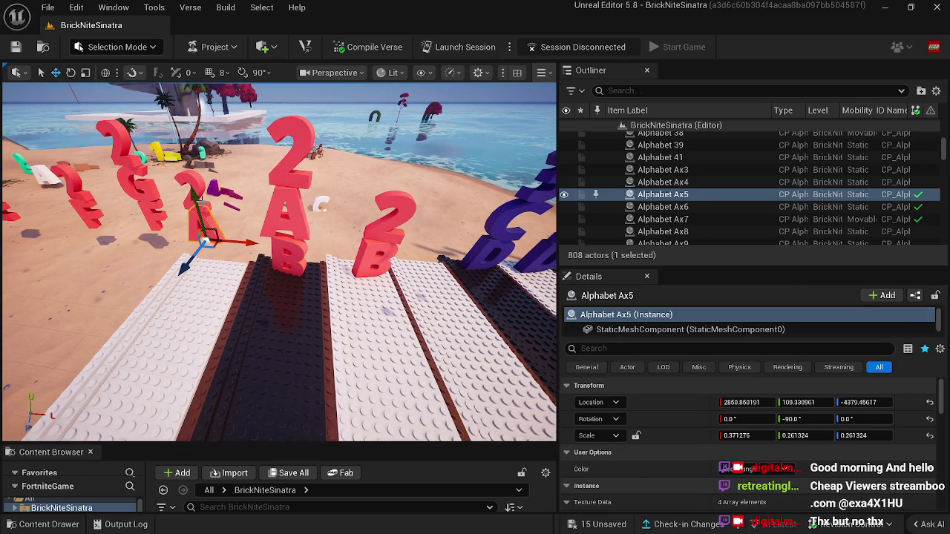
left_click(207, 207, "ctrl")
mouse_move(230, 213)
left_mouse_down()
mouse_move(254, 215)
mouse_move(211, 238)
mouse_move(218, 252)
mouse_move(239, 254)
left_mouse_up()
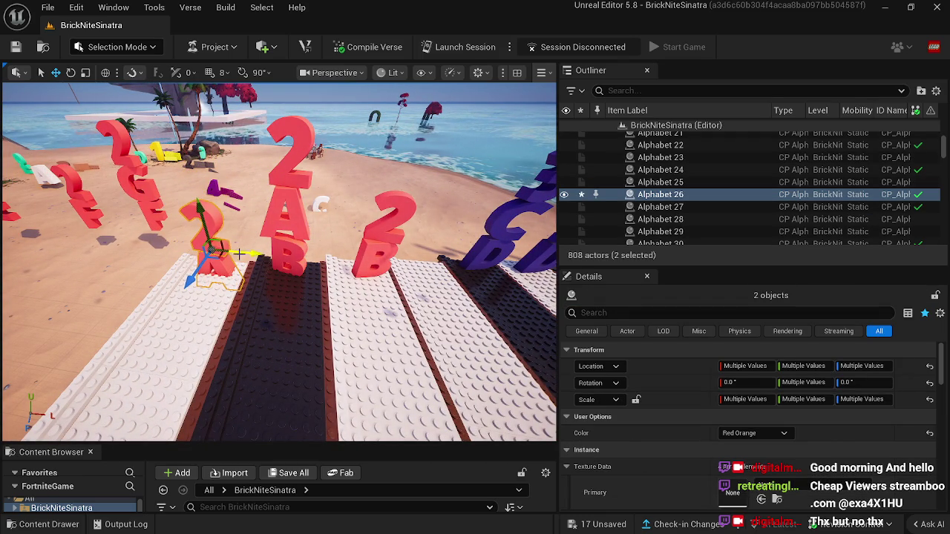
left_click_drag(205, 222, 187, 199)
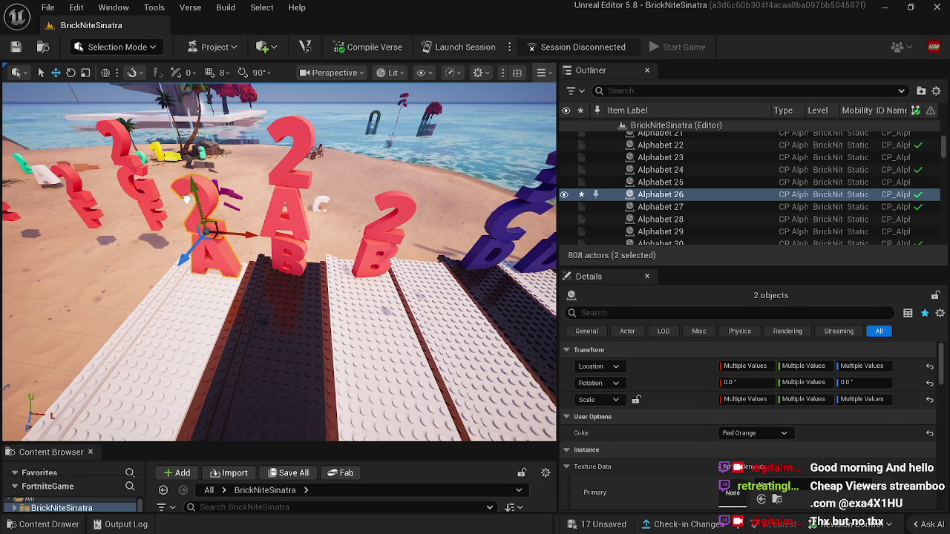
left_click(219, 251)
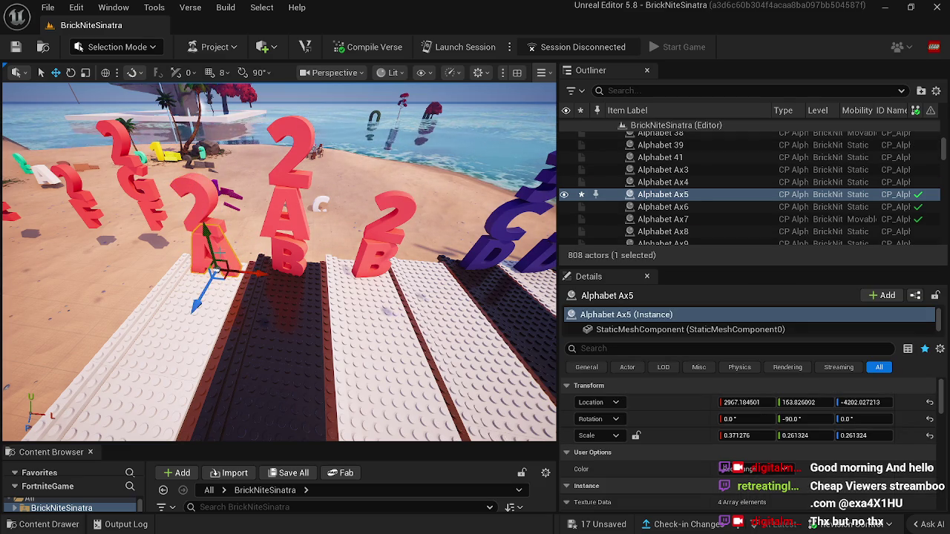
key("e")
mouse_move(245, 308)
left_mouse_down()
mouse_move(224, 245)
mouse_move(178, 268)
left_mouse_up()
left_click(215, 227)
Select the 2, A and B letters of the stack together.
key("w")
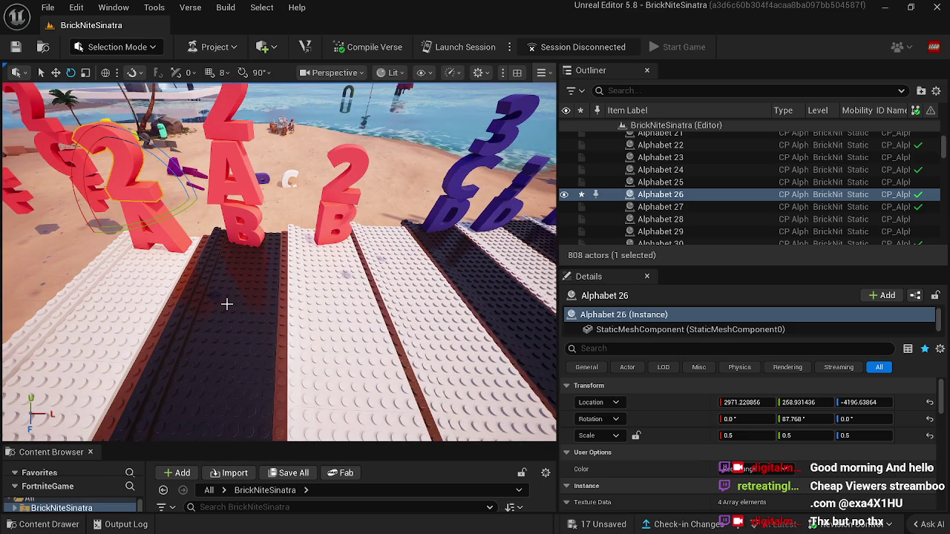
left_click(231, 230)
left_click(220, 175)
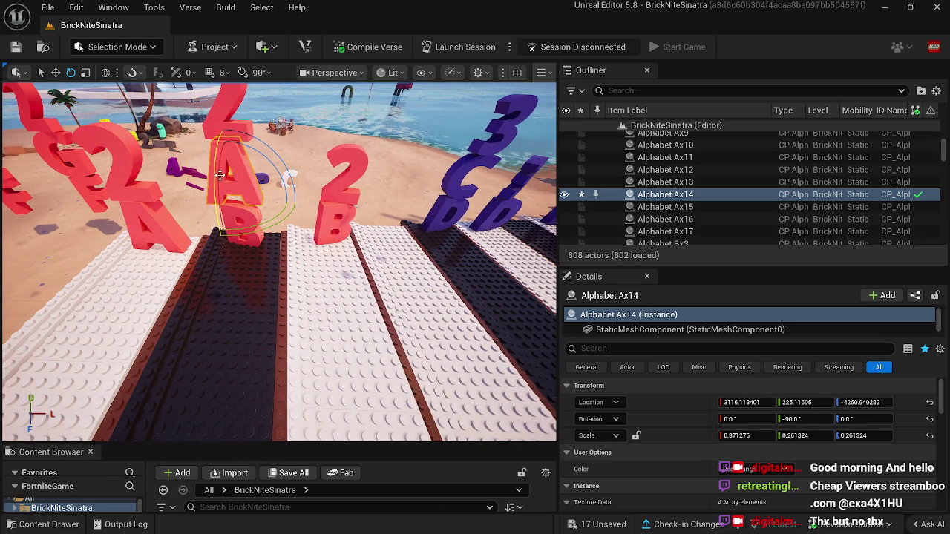
left_click(216, 131)
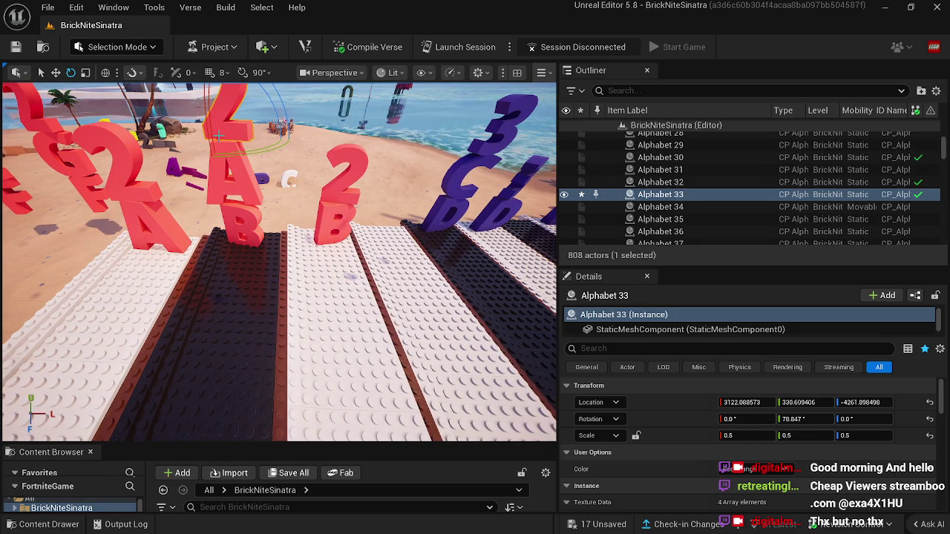
left_click(248, 218, "ctrl")
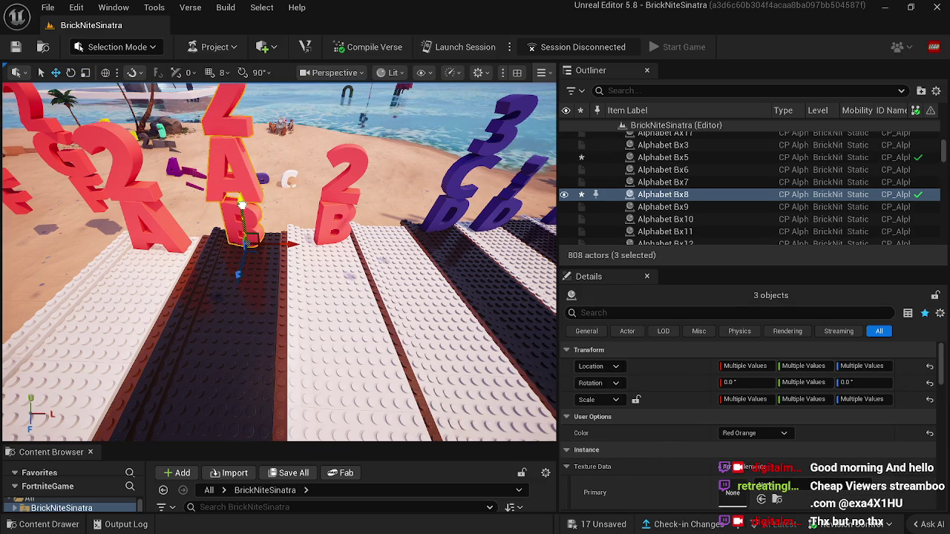
Select the red B letter stack and the black key brick beneath it.
left_click(208, 215)
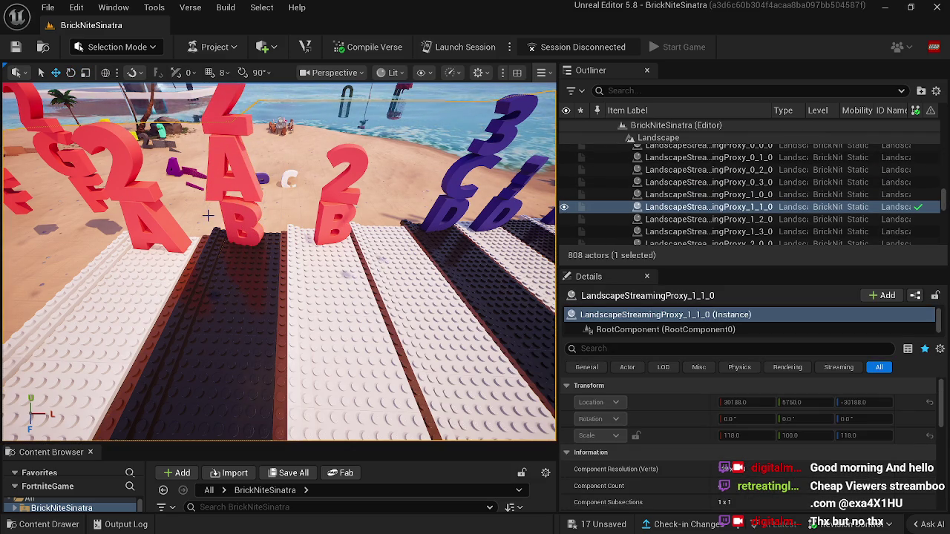
left_click_drag(232, 219, 222, 221)
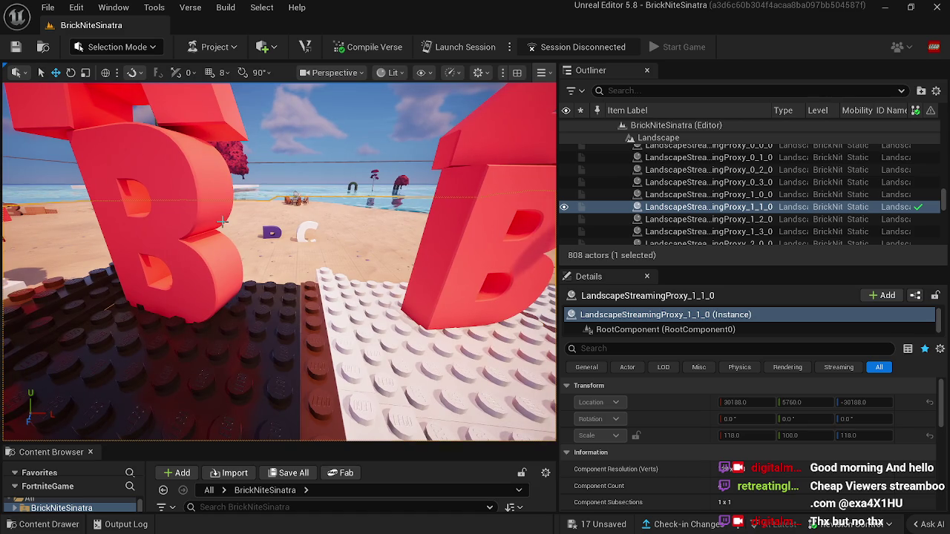
left_click(221, 222)
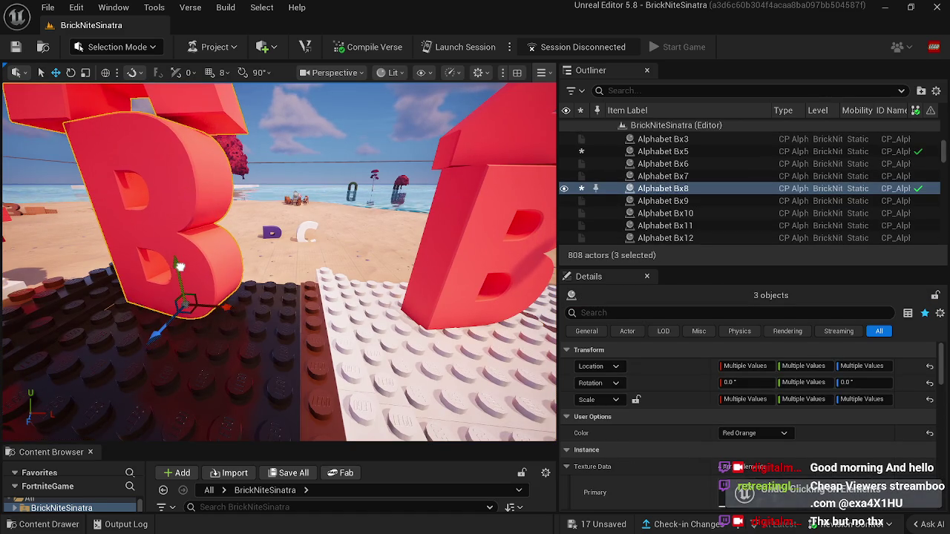
left_click(112, 315)
mouse_move(111, 315)
left_mouse_down()
mouse_move(52, 327)
mouse_move(92, 334)
mouse_move(118, 289)
left_mouse_up()
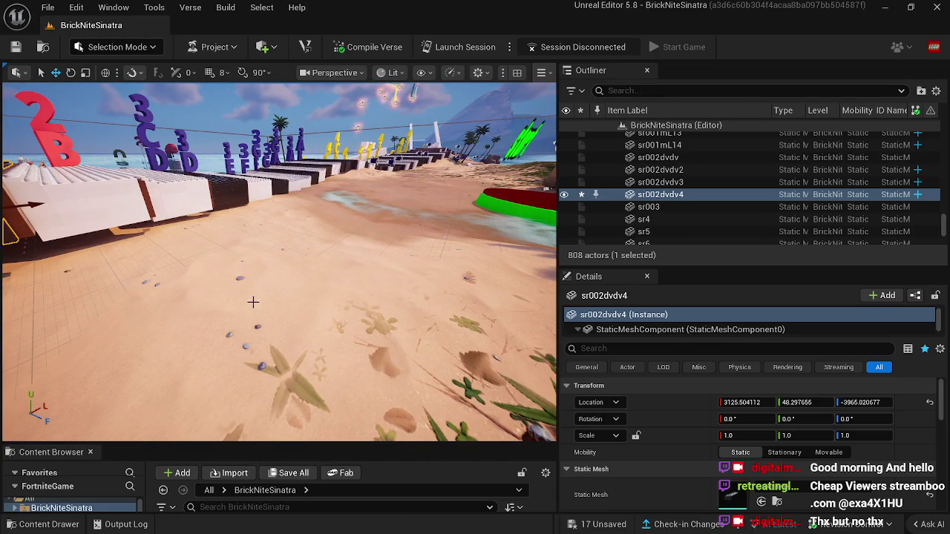
left_click(119, 47)
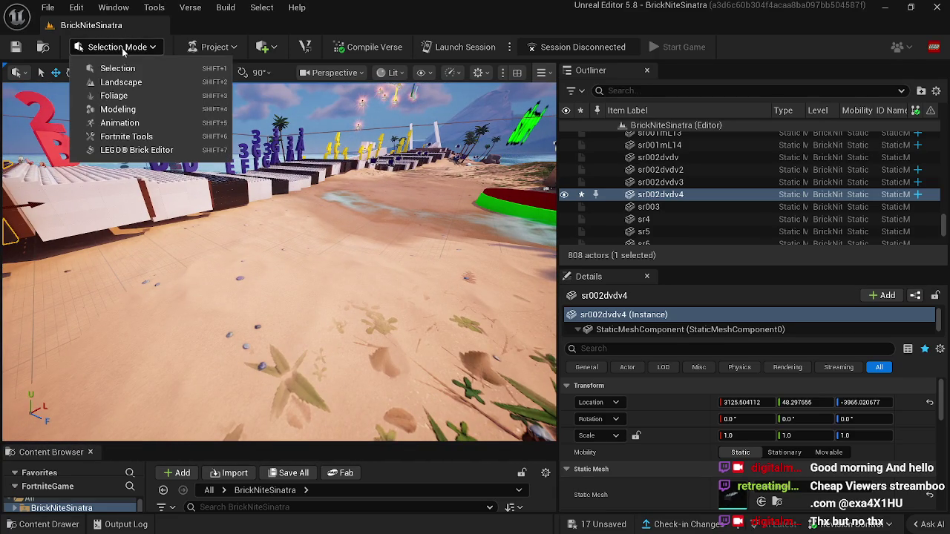
Raise sand with the Landscape Sculpt brush around the key bases and palm tree.
left_click(151, 90)
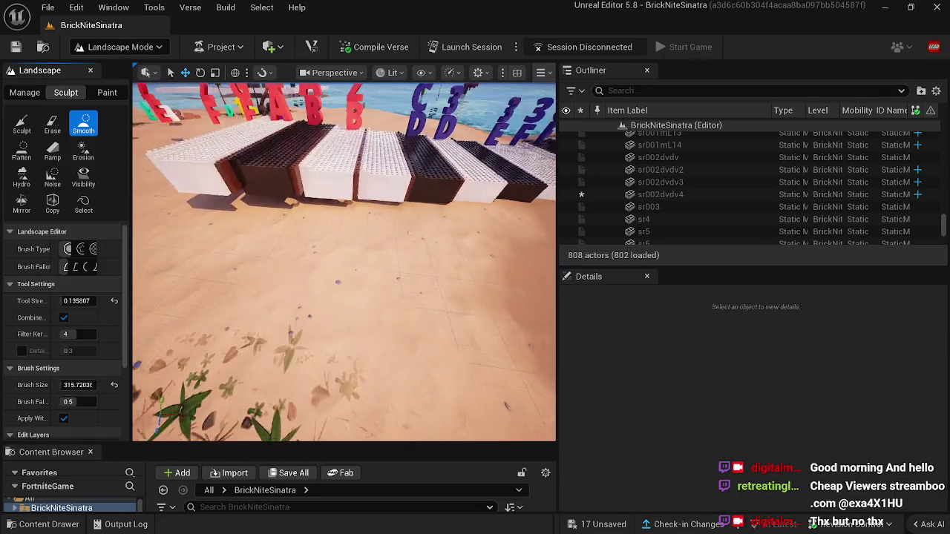
left_click(21, 123)
mouse_move(285, 213)
left_mouse_down()
mouse_move(314, 206)
mouse_move(303, 204)
mouse_move(365, 233)
mouse_move(478, 233)
mouse_move(448, 258)
left_mouse_up()
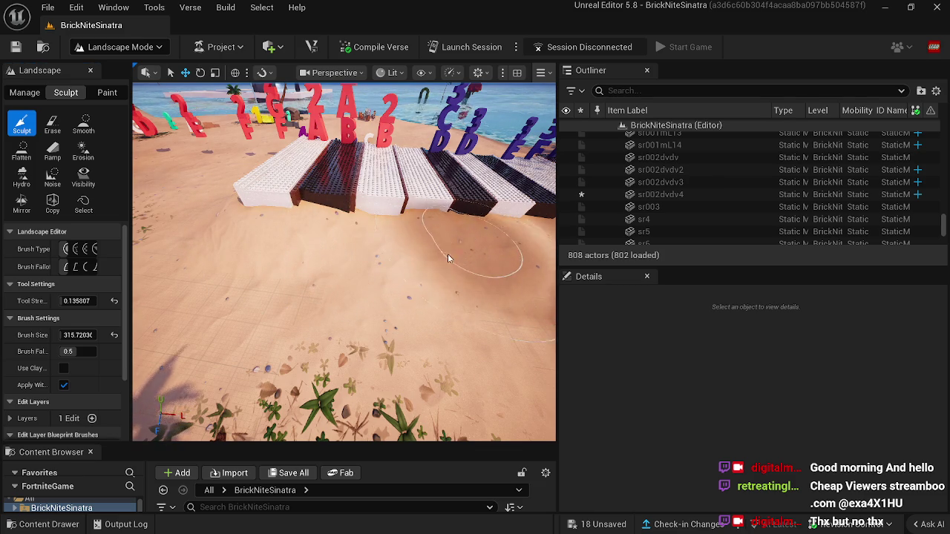
key("w")
mouse_move(253, 260)
left_mouse_down()
mouse_move(319, 326)
mouse_move(339, 212)
mouse_move(373, 213)
mouse_move(376, 223)
mouse_move(270, 276)
left_mouse_up()
key("w")
key("w")
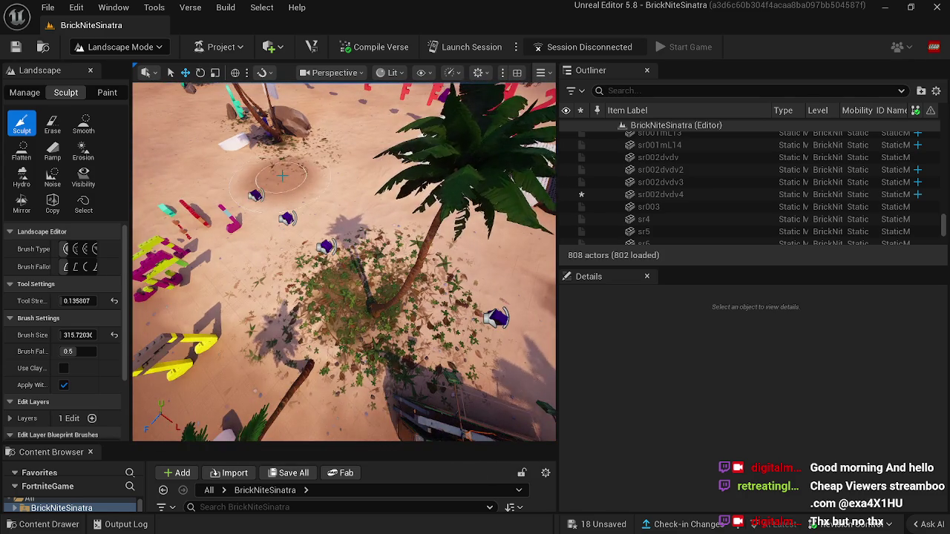
key("w")
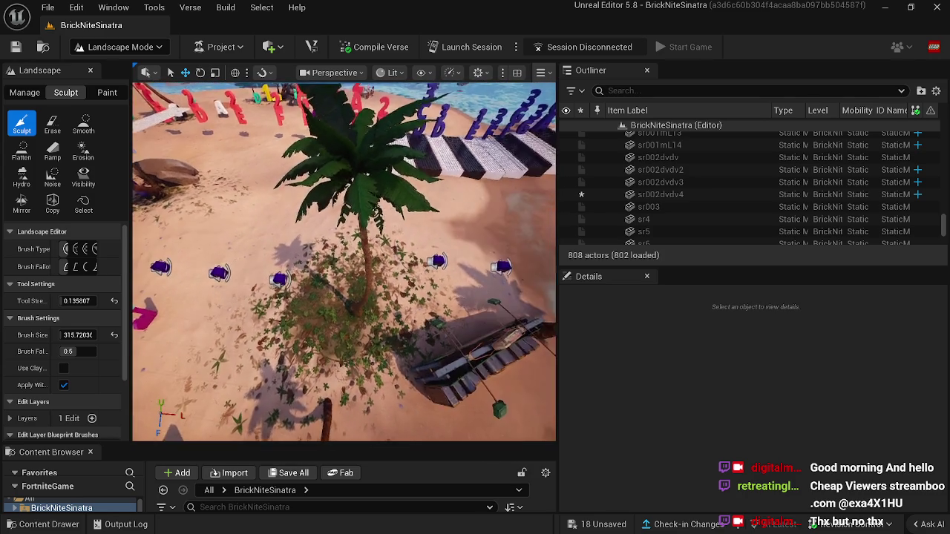
key("w")
mouse_move(319, 195)
left_mouse_down()
mouse_move(244, 223)
mouse_move(423, 286)
mouse_move(458, 276)
mouse_move(486, 288)
mouse_move(448, 329)
mouse_move(402, 262)
left_mouse_up()
key("w")
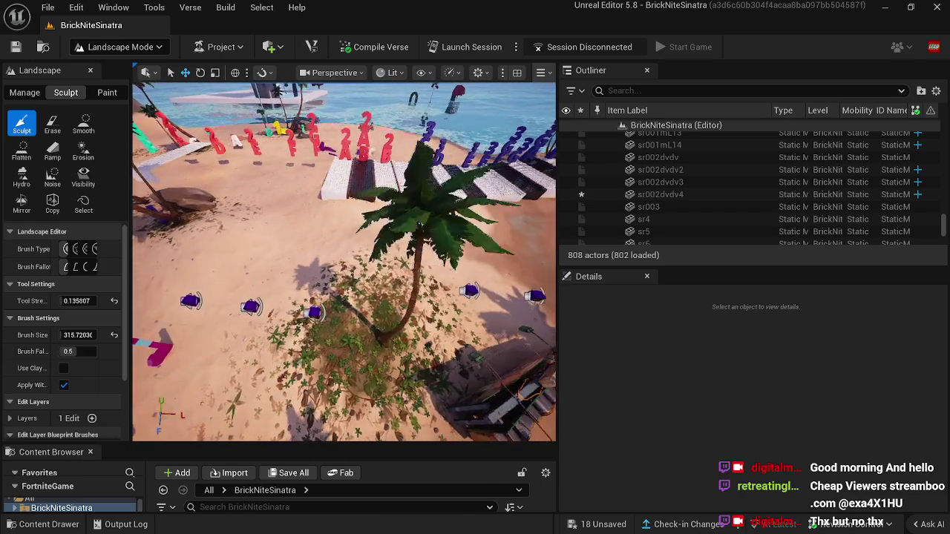
Smooth the sand beside the keys, then return to Selection Mode and select key sr002dvdv4.
left_click(84, 124)
mouse_move(347, 274)
left_mouse_down()
mouse_move(238, 238)
mouse_move(401, 267)
mouse_move(281, 243)
mouse_move(213, 244)
mouse_move(229, 286)
mouse_move(212, 319)
mouse_move(392, 288)
mouse_move(405, 312)
mouse_move(445, 342)
mouse_move(297, 339)
mouse_move(453, 326)
left_mouse_up()
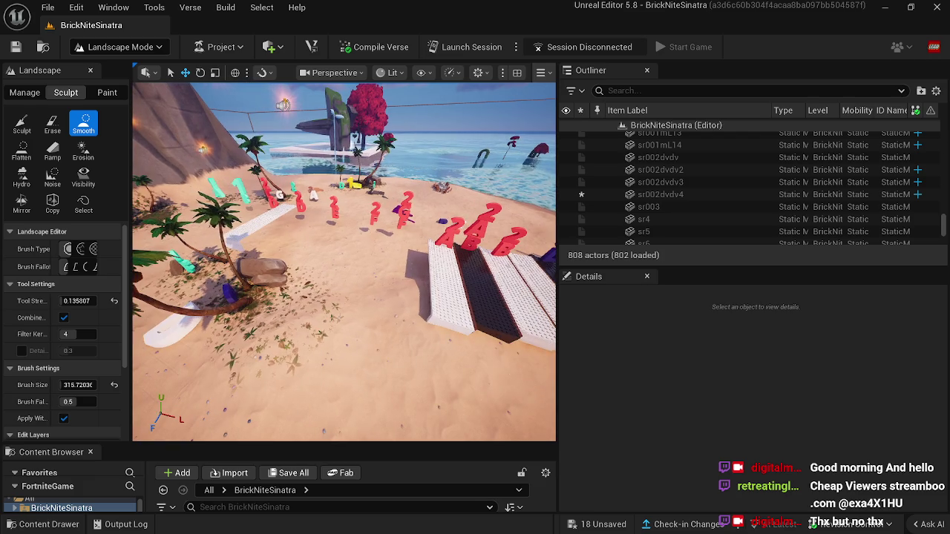
left_click(115, 48)
left_click(119, 69)
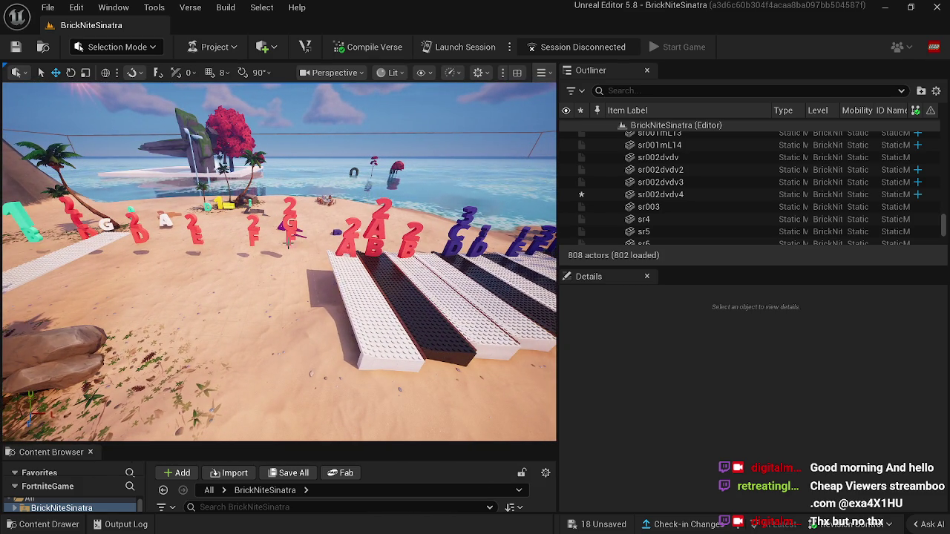
left_click(414, 301)
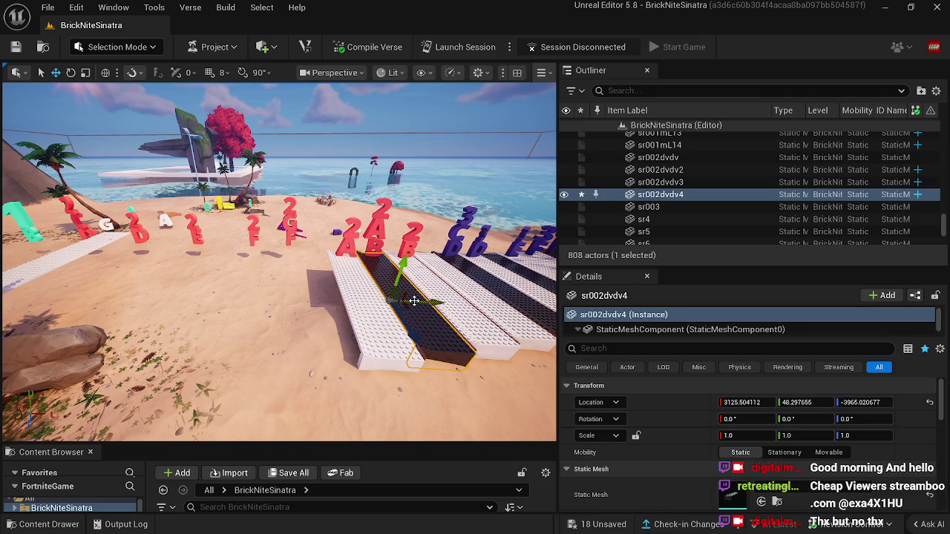
Duplicate the black key twice, sliding both copies left along the piano.
key("ctrl+d")
left_click_drag(436, 299, 353, 309)
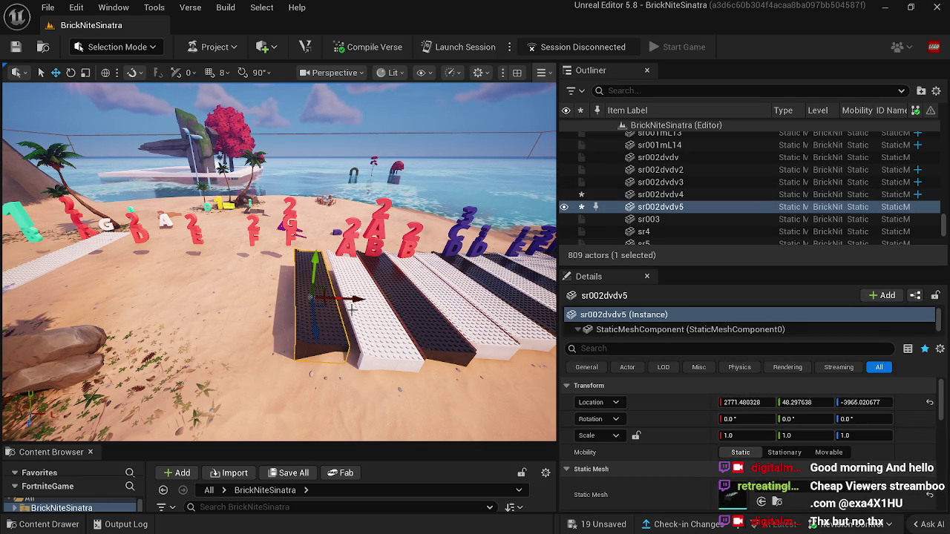
key("ctrl+d")
left_click_drag(355, 308, 264, 296)
Duplicate white key sr0022m7 and slide the copy left beside the new black keys.
left_click(441, 304)
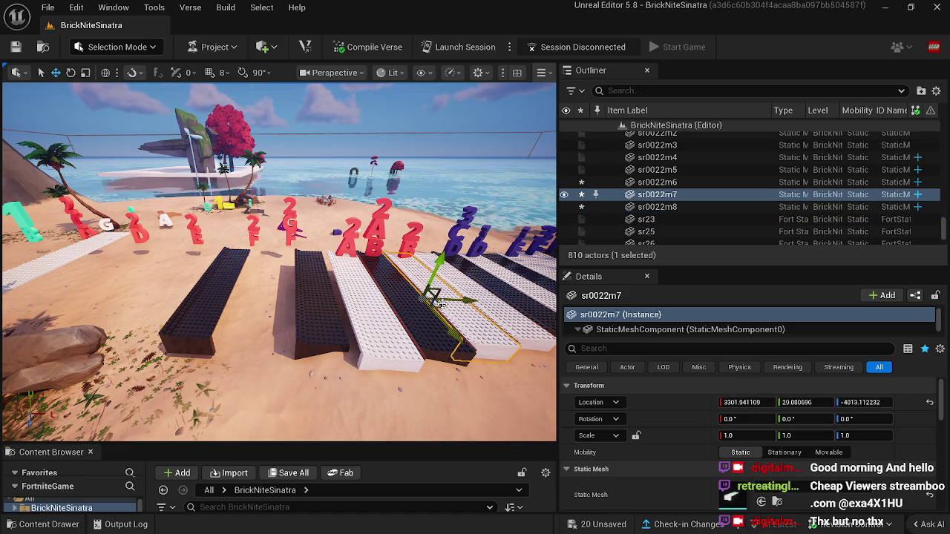
key("ctrl+d")
left_click_drag(466, 299, 306, 305)
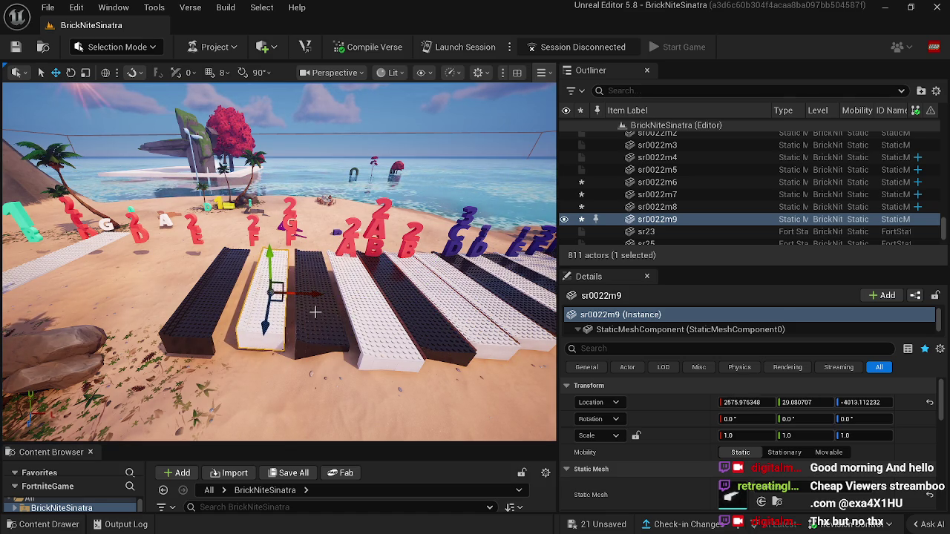
left_click_drag(329, 336, 281, 217)
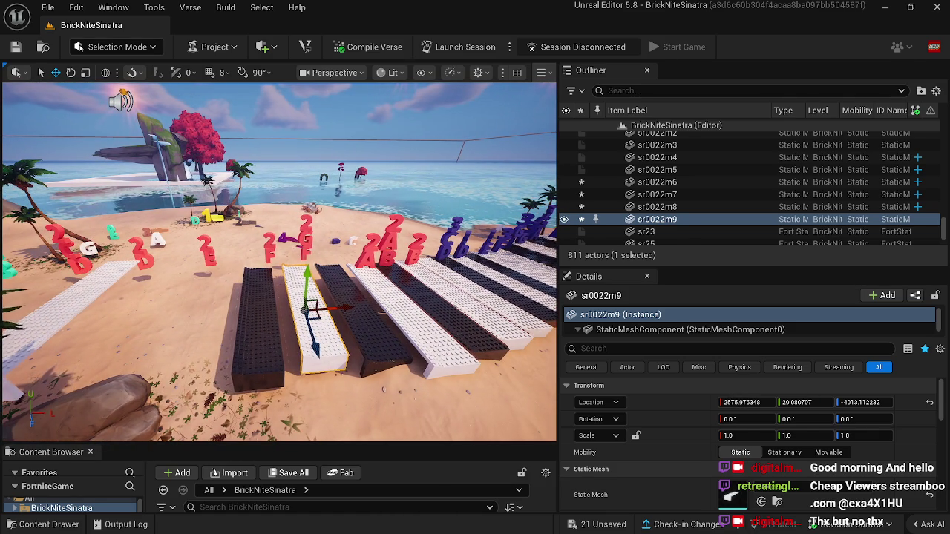
Select the red letters, including the 2F stack, and drag them slightly left on X.
left_click(303, 251)
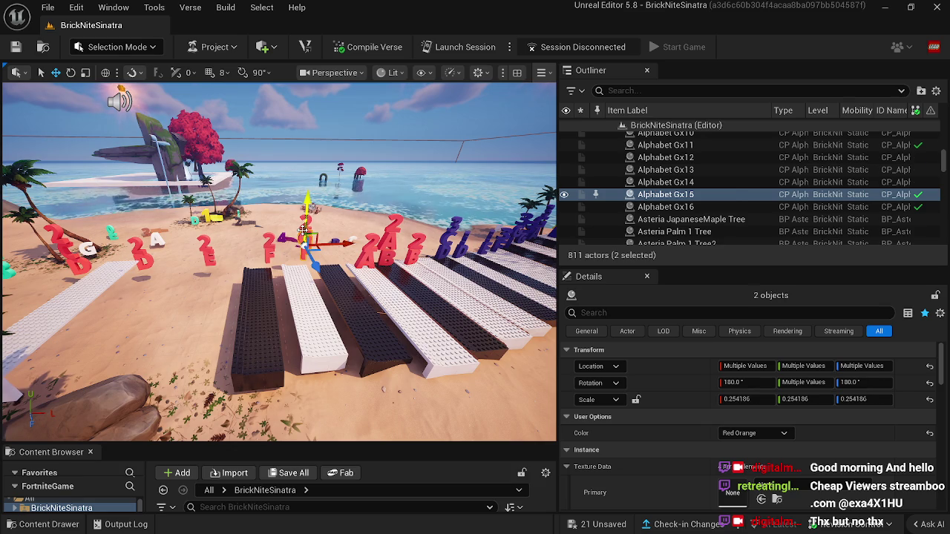
left_click(269, 250, "ctrl")
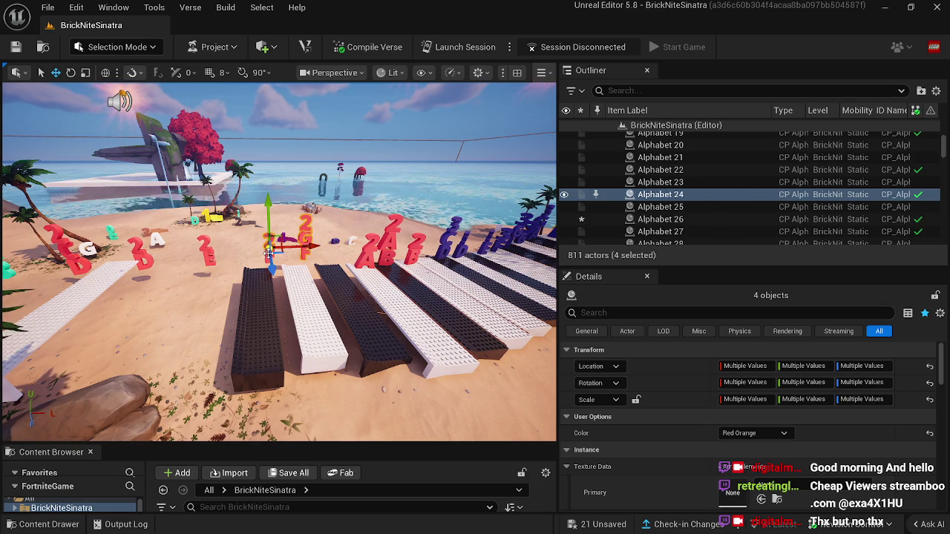
left_click(255, 251, "ctrl")
mouse_move(291, 259)
left_mouse_down()
mouse_move(267, 259)
mouse_move(282, 260)
mouse_move(285, 312)
left_mouse_up()
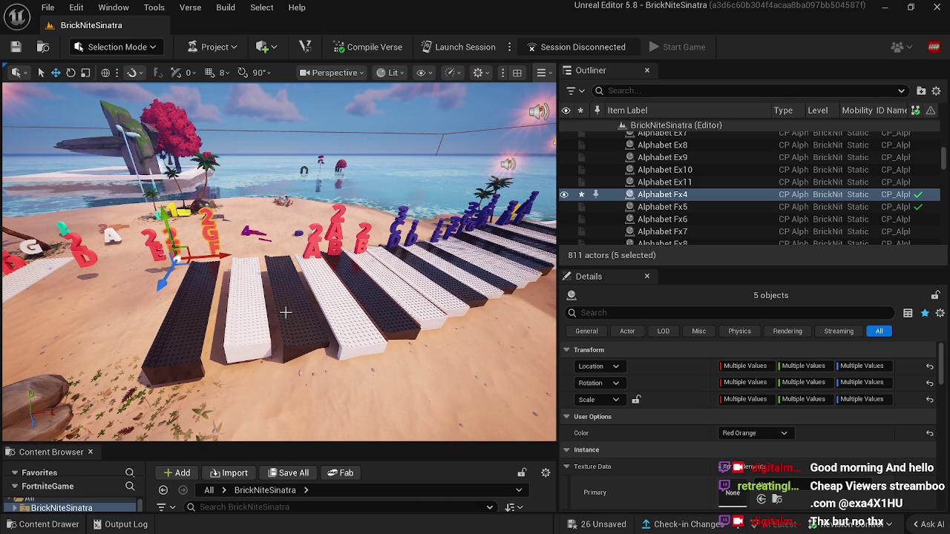
Duplicate the thin piece fgt80, then delete the unwanted copy.
right_click(286, 314)
mouse_move(286, 314)
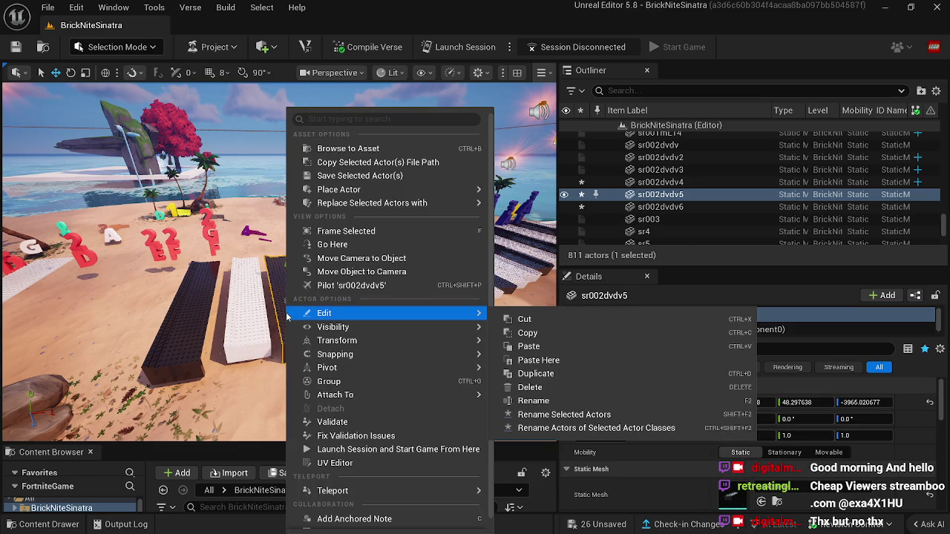
left_click(276, 105)
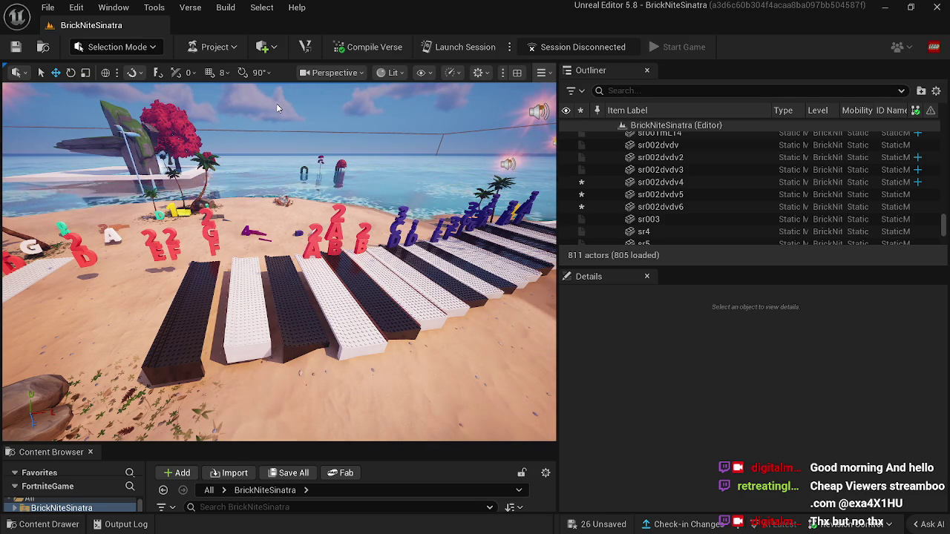
left_click_drag(299, 312, 201, 316)
mouse_move(314, 333)
left_mouse_down()
mouse_move(304, 320)
mouse_move(314, 333)
mouse_move(324, 297)
mouse_move(349, 304)
mouse_move(332, 304)
left_mouse_up()
left_click(264, 336)
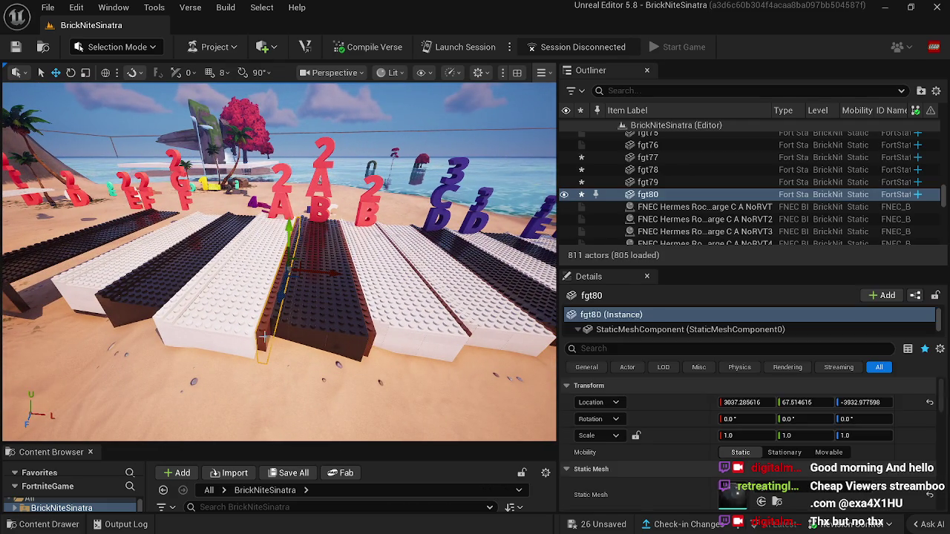
key("ctrl+d")
mouse_move(327, 277)
left_mouse_down()
mouse_move(271, 269)
mouse_move(251, 289)
left_mouse_up()
key("Delete")
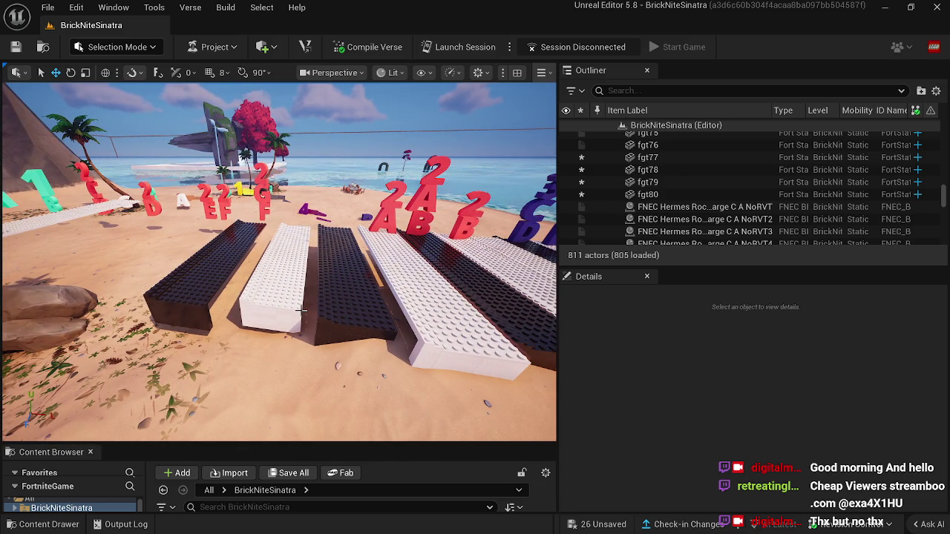
Delete the stray piece sr001m13 and reselect black key sr002dvdv5.
left_click_drag(300, 309, 257, 344)
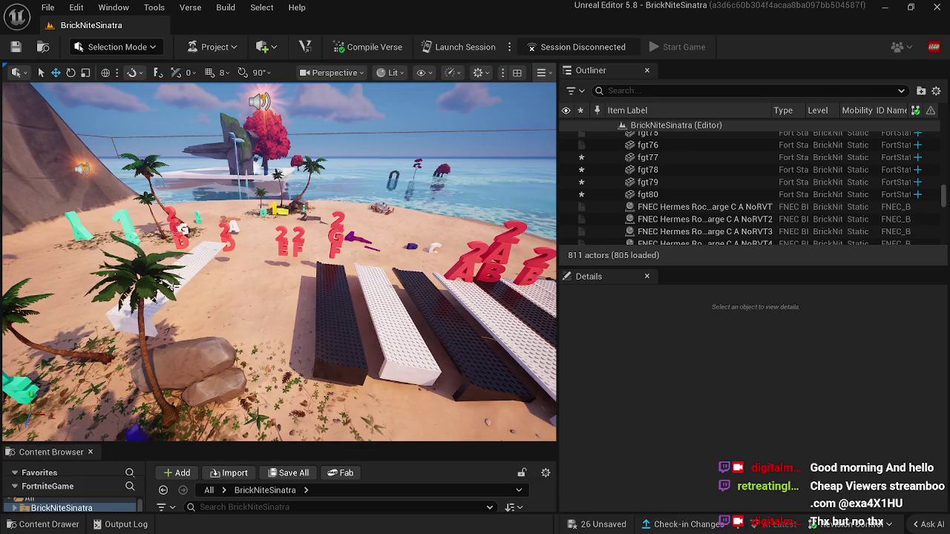
left_click(198, 266)
key("Delete")
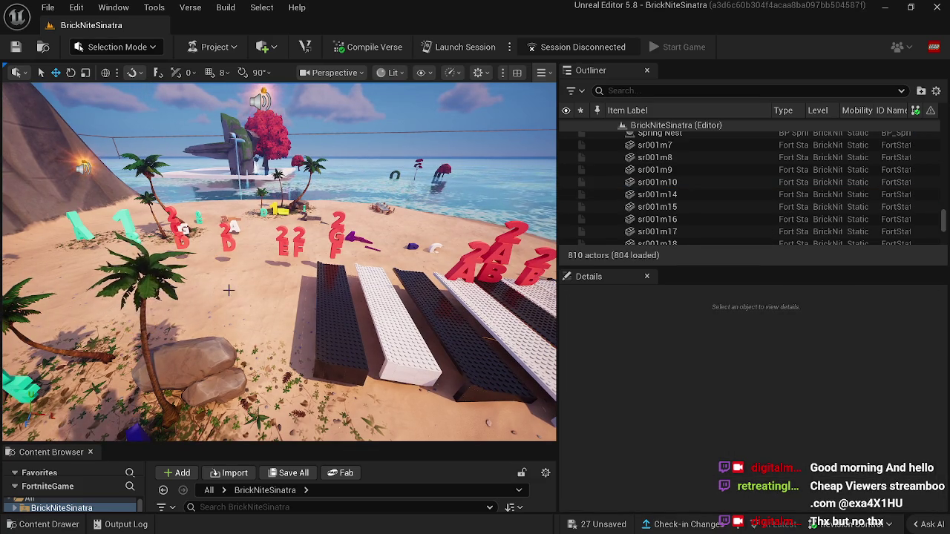
left_click_drag(384, 304, 414, 281)
left_click_drag(330, 267, 335, 265)
left_click(328, 270)
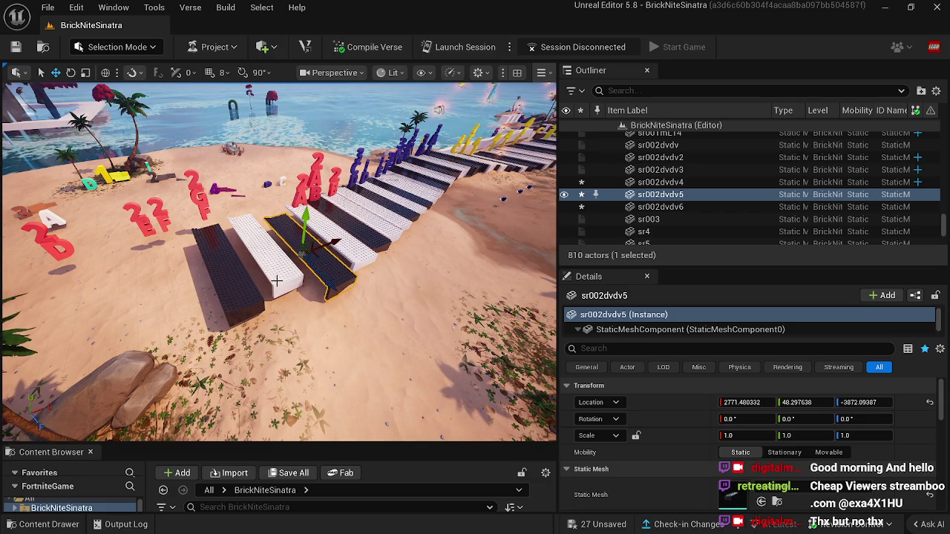
Move white key sr0022m9 and black key sr002dvdv6 into line with the other keys.
left_click(284, 285)
left_click_drag(283, 287, 309, 311)
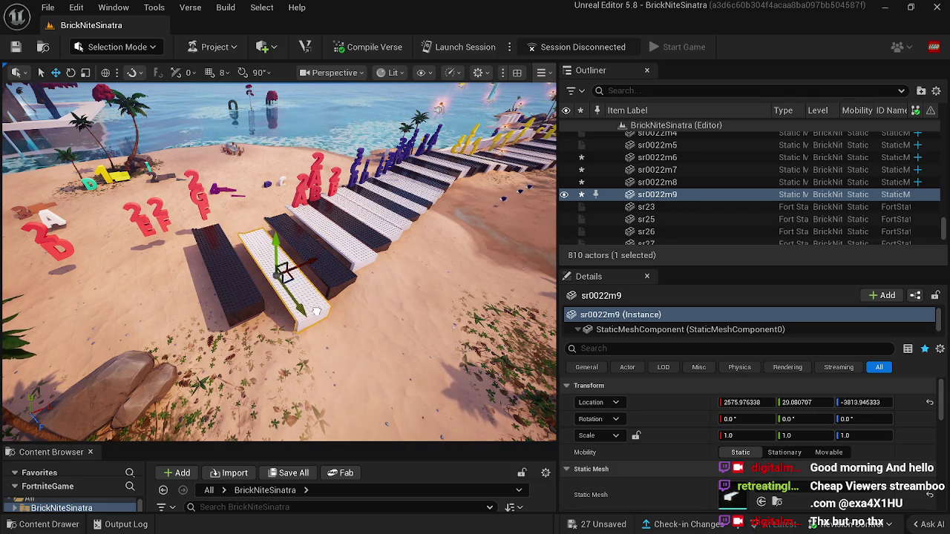
left_click(250, 311)
left_click_drag(236, 306, 247, 326)
left_click_drag(242, 371, 220, 394)
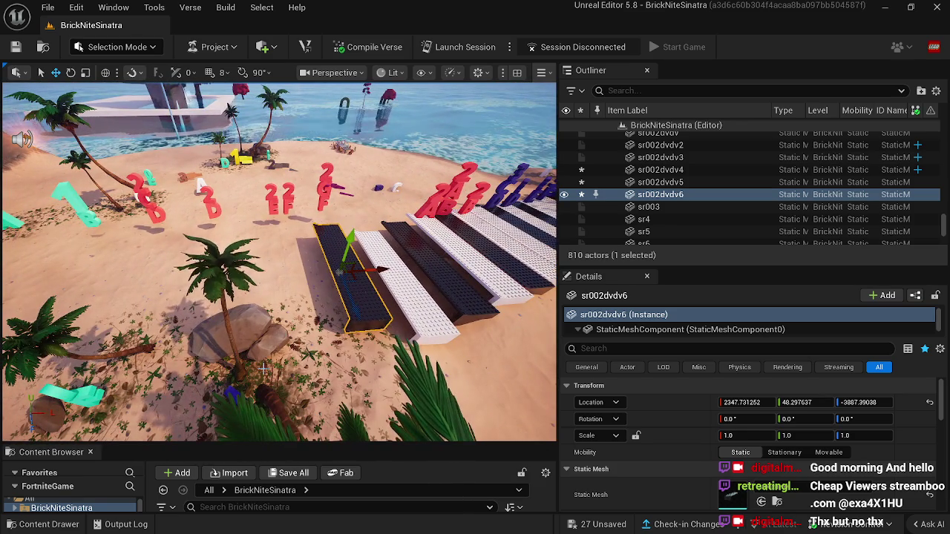
Copy white key sr0022m9 and black key sr002dvdv6 further left, aligning the new keys.
left_click(389, 297)
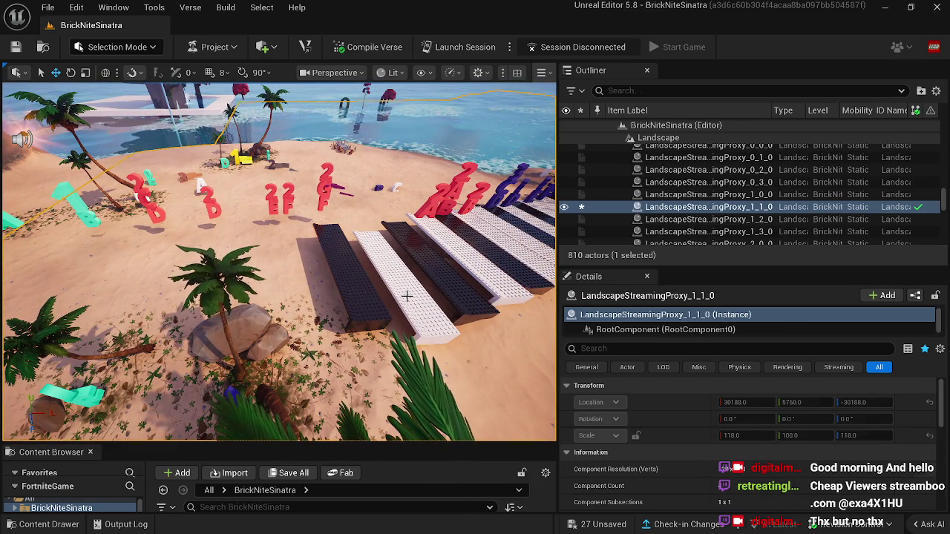
left_click(406, 296)
mouse_move(406, 296)
left_mouse_down()
mouse_move(405, 286)
mouse_move(346, 288)
left_mouse_up()
mouse_move(314, 327)
left_mouse_down()
mouse_move(310, 304)
mouse_move(326, 276)
mouse_move(306, 266)
left_mouse_up()
left_click_drag(264, 308, 251, 285)
left_click(304, 341)
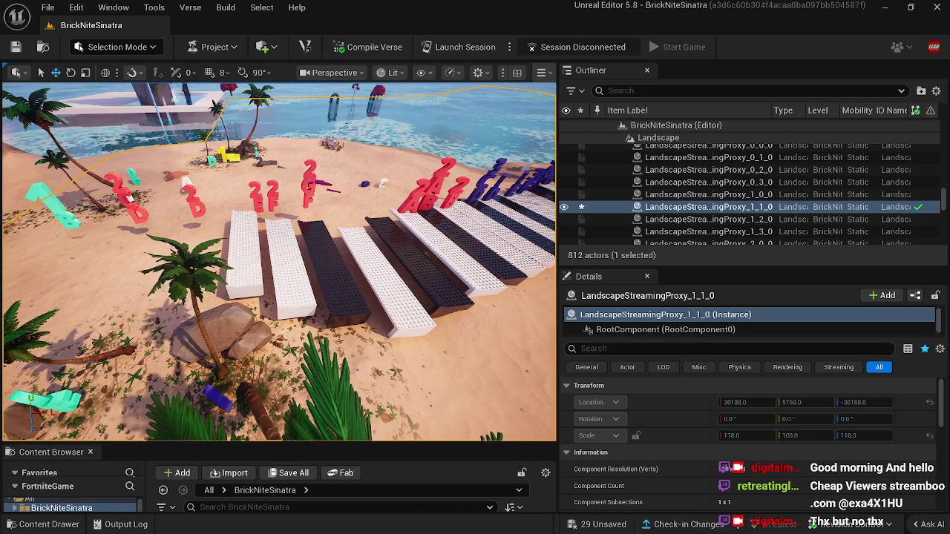
left_click(387, 291)
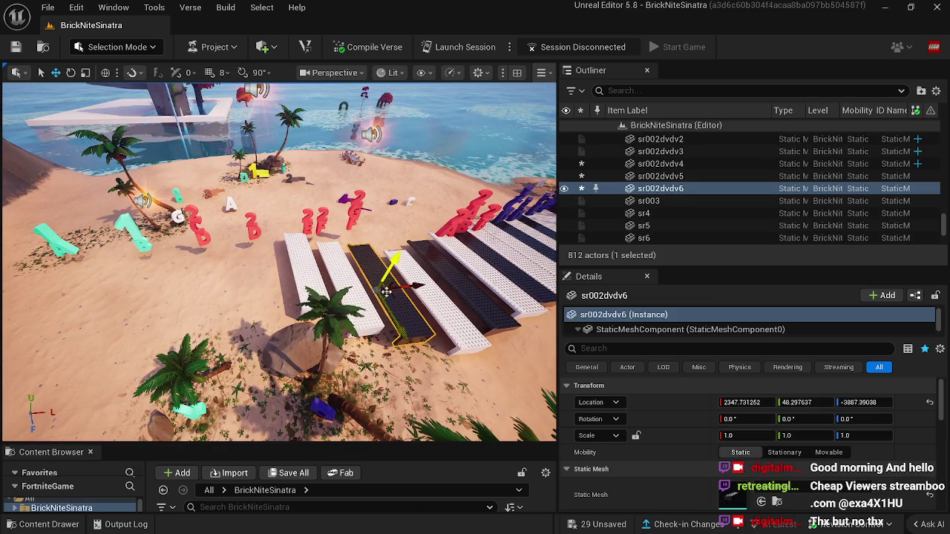
mouse_move(384, 291)
left_mouse_down()
mouse_move(276, 301)
mouse_move(276, 335)
mouse_move(280, 312)
left_mouse_up()
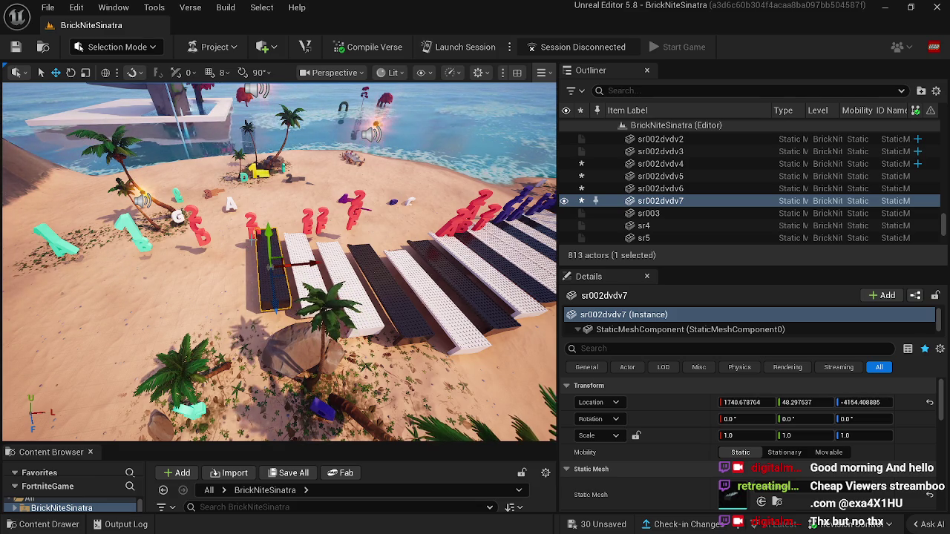
Nudge red letters Alphabet Ex4 and Alphabet 17 slightly left.
left_click(252, 223)
left_click(250, 221, "ctrl")
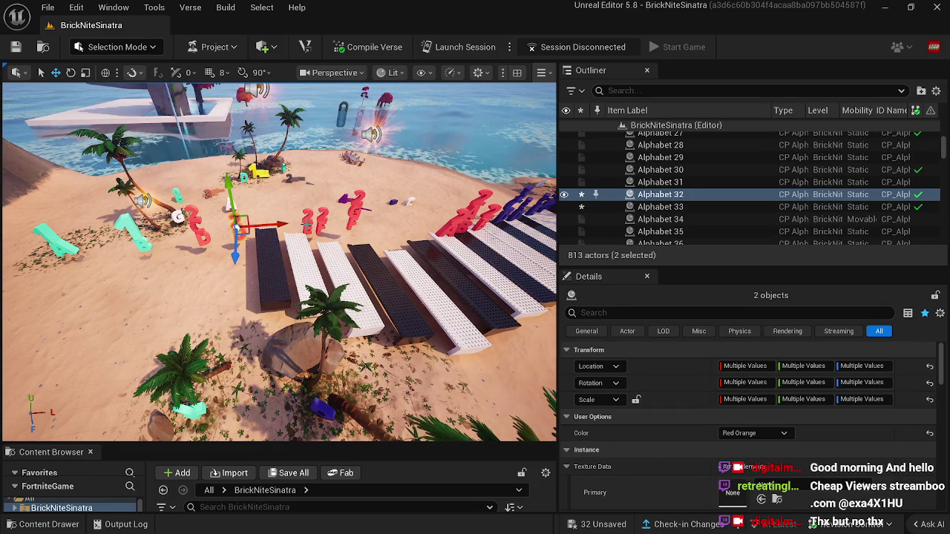
left_click(306, 225)
left_click(304, 221, "ctrl")
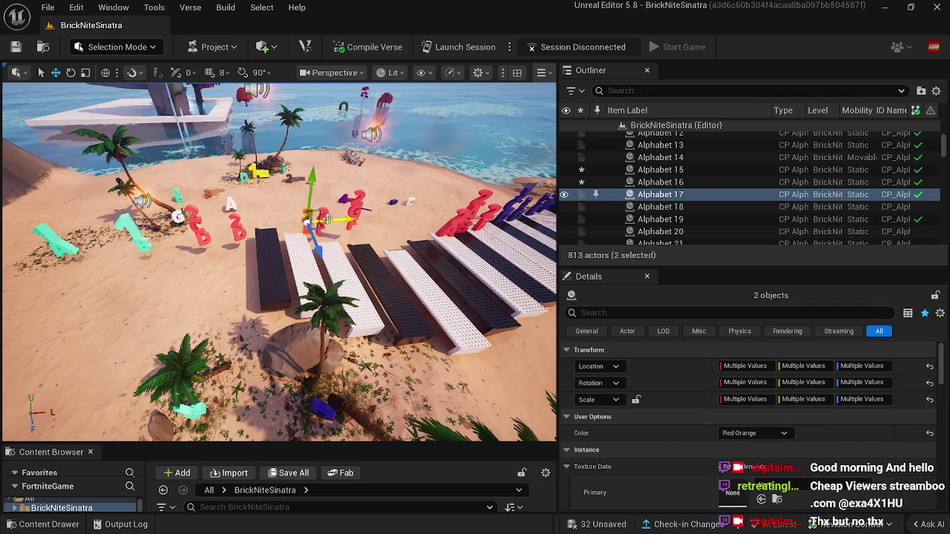
left_click_drag(326, 220, 317, 222)
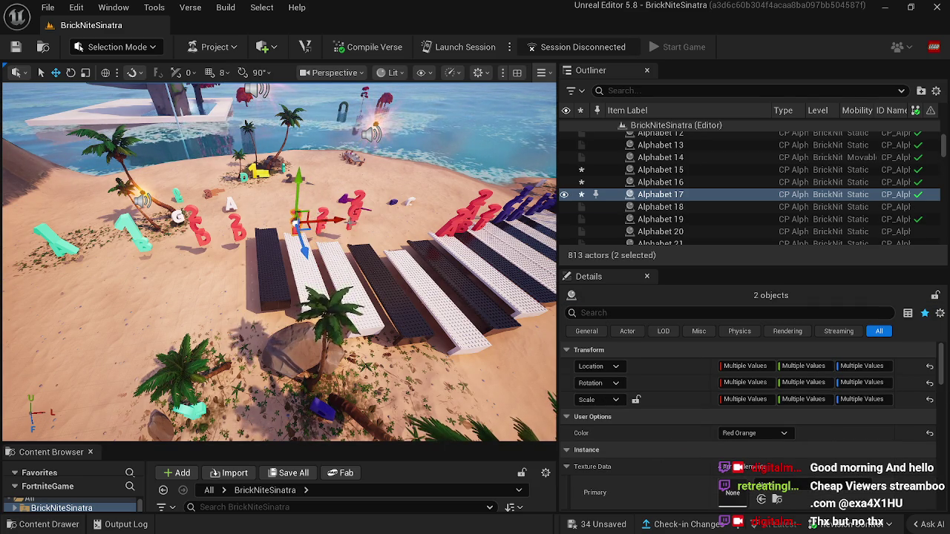
Fly the view to the piano's left end and select the white key there.
left_click(344, 251)
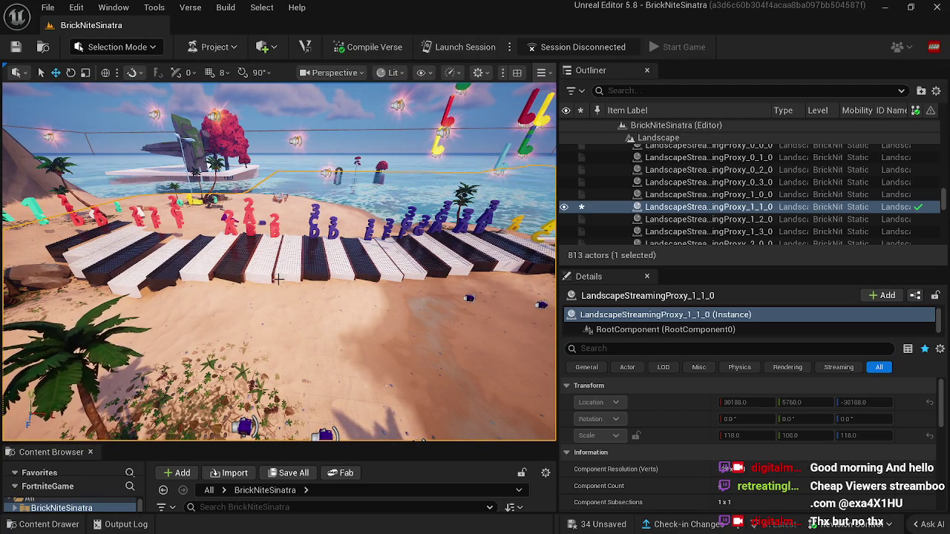
mouse_move(264, 279)
left_mouse_down()
mouse_move(233, 274)
mouse_move(245, 290)
left_mouse_up()
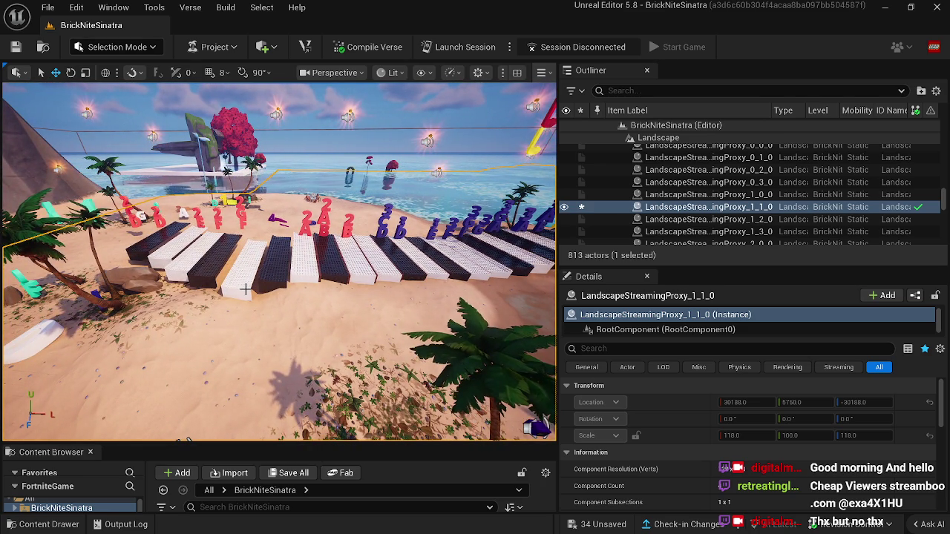
left_click_drag(247, 289, 251, 293)
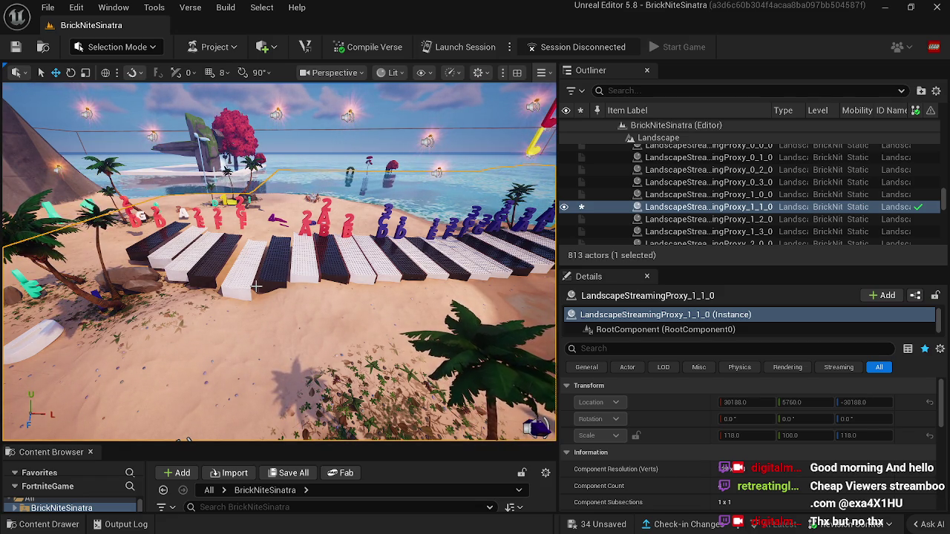
left_click_drag(263, 297, 263, 297)
mouse_move(413, 236)
left_mouse_down()
mouse_move(422, 255)
mouse_move(345, 267)
mouse_move(346, 259)
left_mouse_up()
left_click(422, 255)
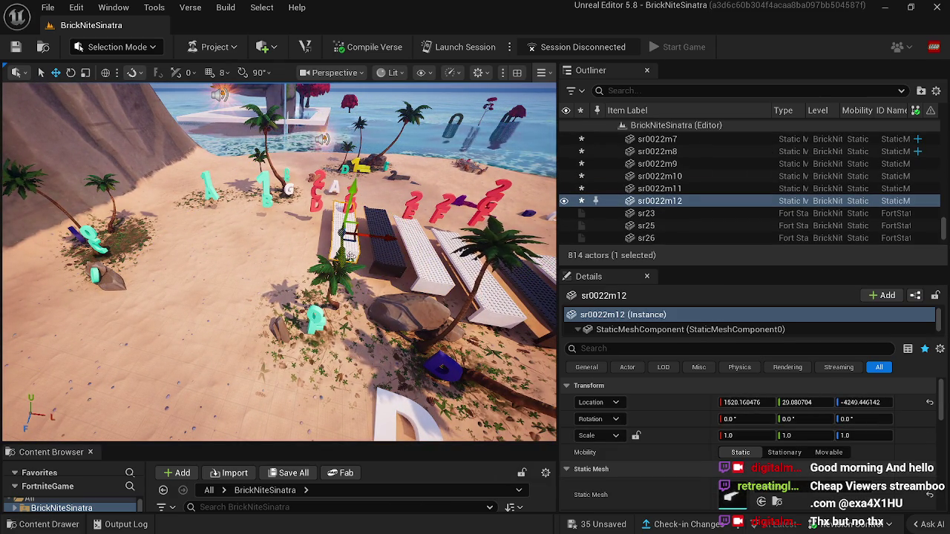
Nudge the white key into line and place a copy, sr0022m13, further left.
left_click_drag(348, 202, 349, 193)
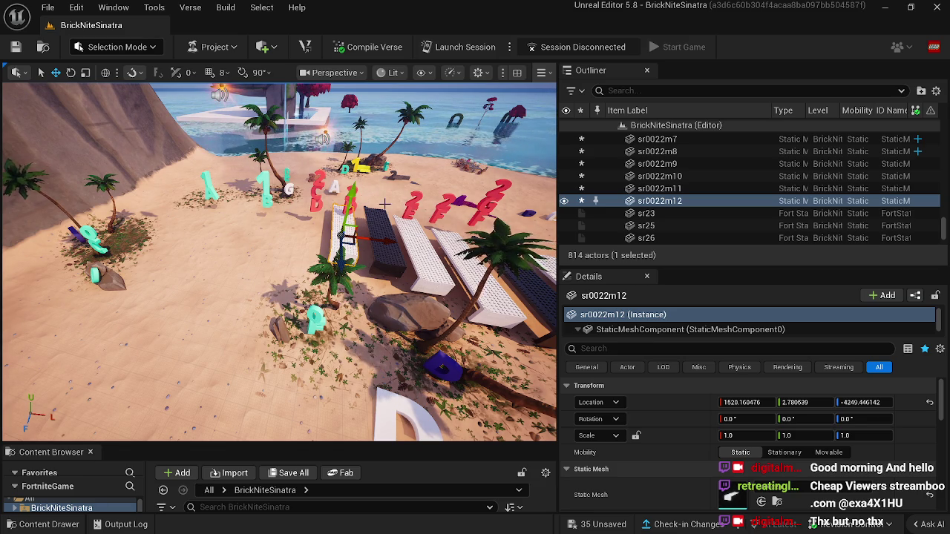
mouse_move(356, 236)
left_mouse_down()
mouse_move(308, 232)
mouse_move(290, 246)
left_mouse_up()
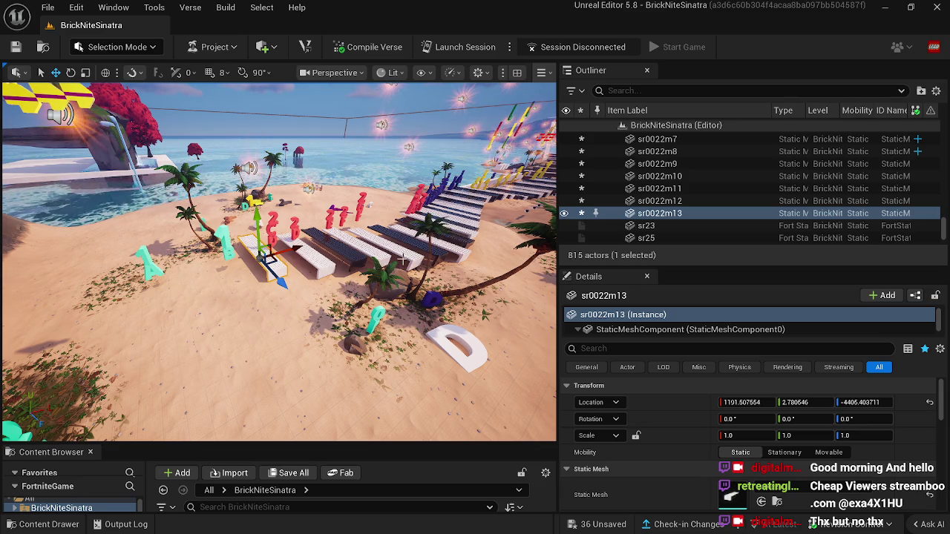
mouse_move(366, 274)
left_mouse_down()
mouse_move(349, 245)
mouse_move(364, 230)
mouse_move(316, 231)
left_mouse_up()
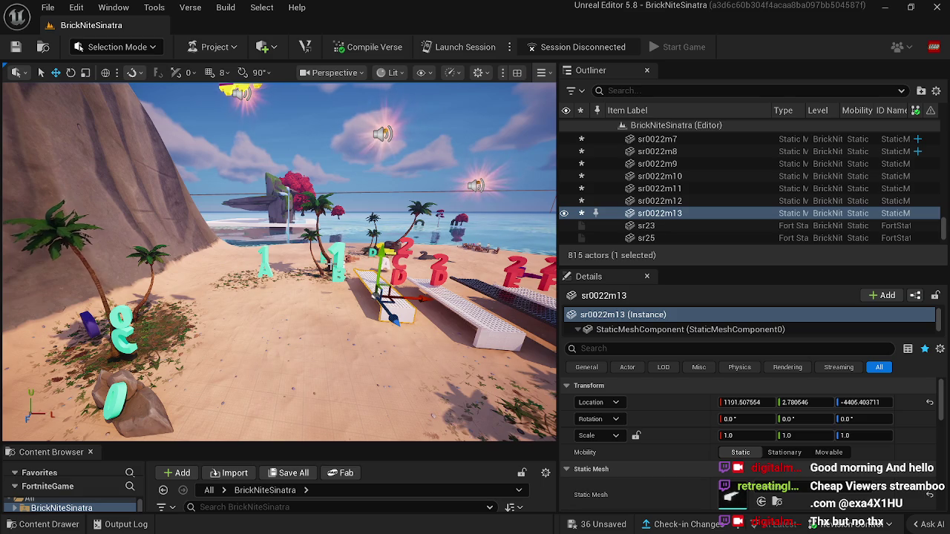
mouse_move(382, 294)
left_mouse_down()
mouse_move(297, 238)
mouse_move(349, 275)
mouse_move(321, 256)
left_mouse_up()
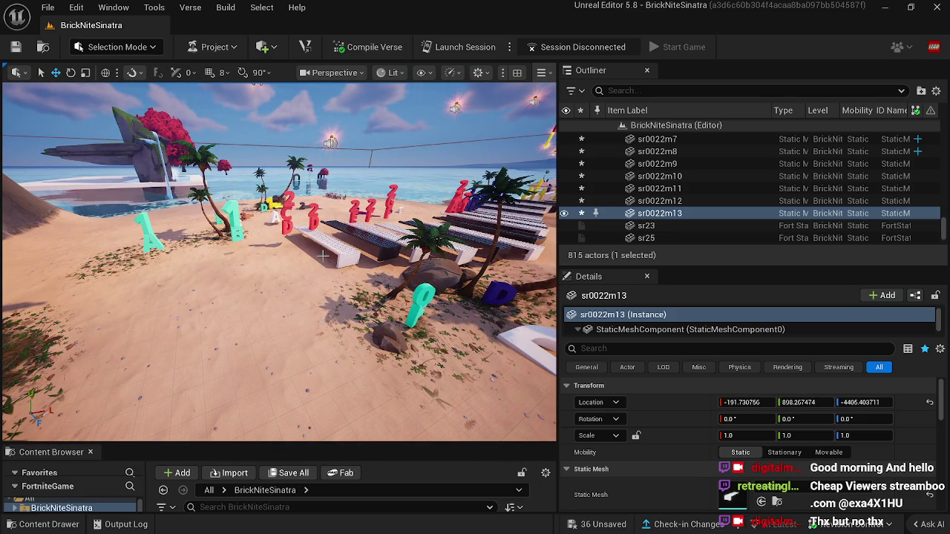
left_click(230, 357)
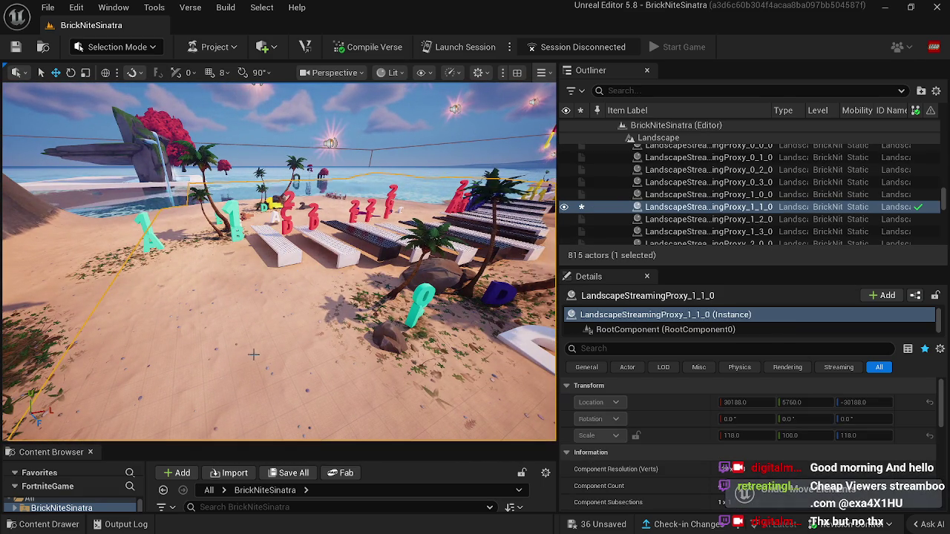
Delete one black key from the piano row.
mouse_move(293, 338)
left_mouse_down()
mouse_move(297, 371)
mouse_move(258, 338)
mouse_move(205, 335)
mouse_move(231, 336)
mouse_move(222, 336)
left_mouse_up()
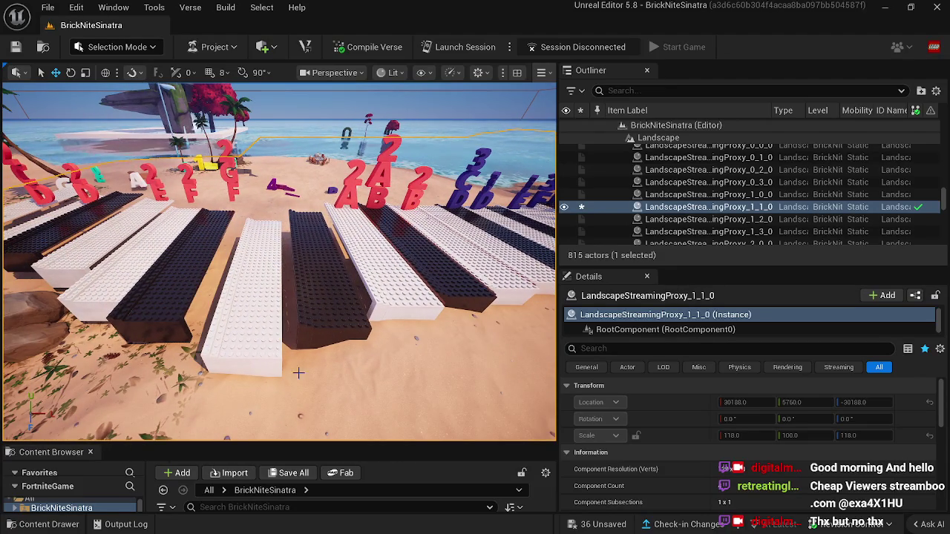
left_click(324, 309)
key("Delete")
left_click_drag(323, 309, 309, 300)
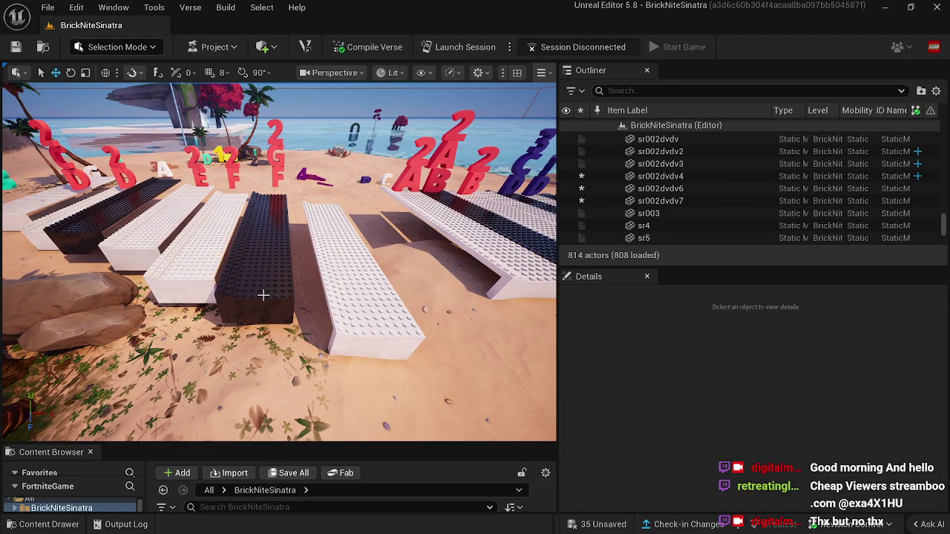
mouse_move(309, 299)
left_mouse_down()
mouse_move(364, 342)
mouse_move(311, 307)
mouse_move(423, 288)
left_mouse_up()
Move black key sr24 into the gap and line it up with the other keys.
left_click(445, 278)
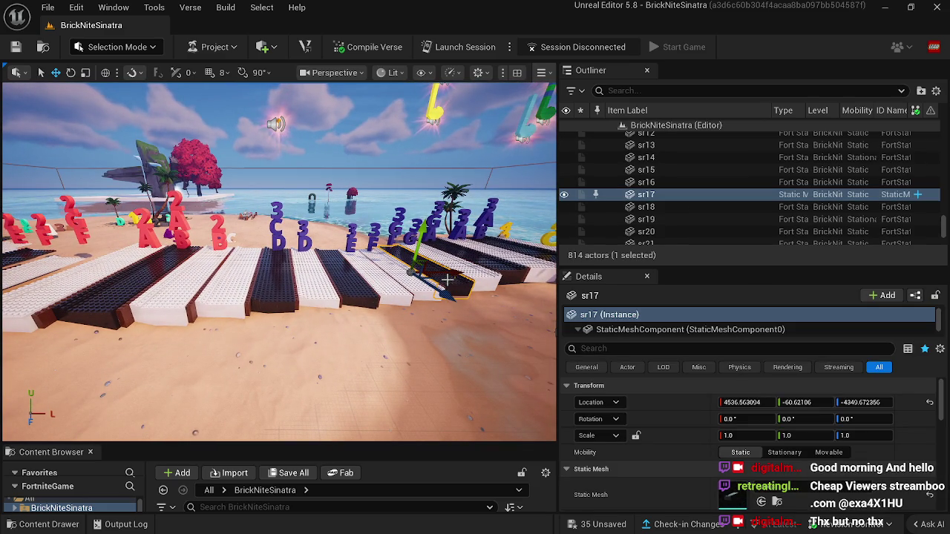
left_click_drag(451, 278, 108, 271)
key("f")
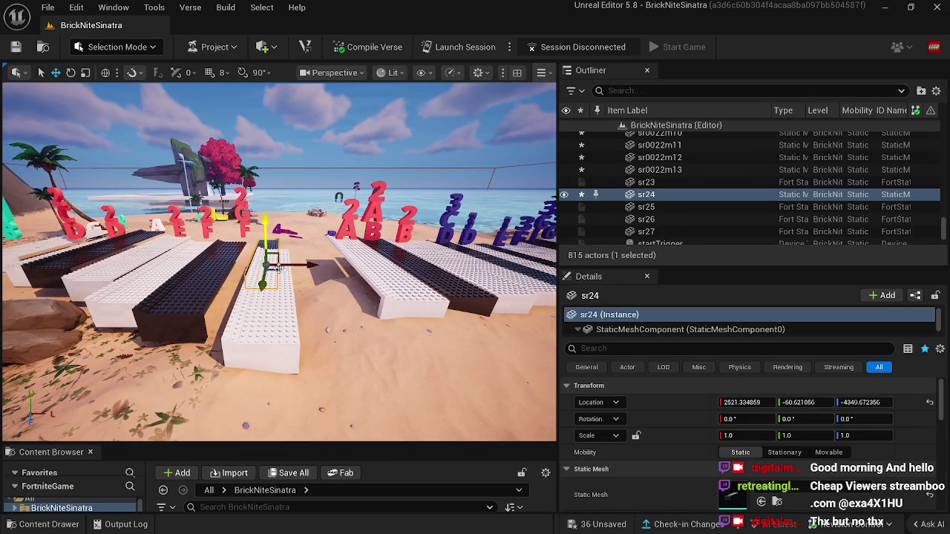
mouse_move(305, 265)
left_mouse_down()
mouse_move(340, 271)
mouse_move(316, 319)
mouse_move(326, 373)
left_mouse_up()
left_click_drag(318, 284, 320, 265)
key("f")
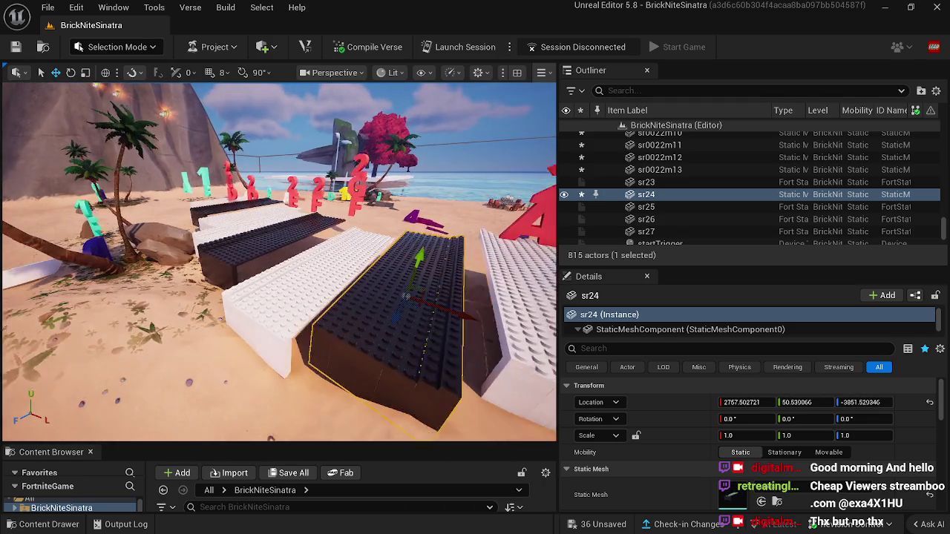
left_click(540, 336)
left_click(117, 47)
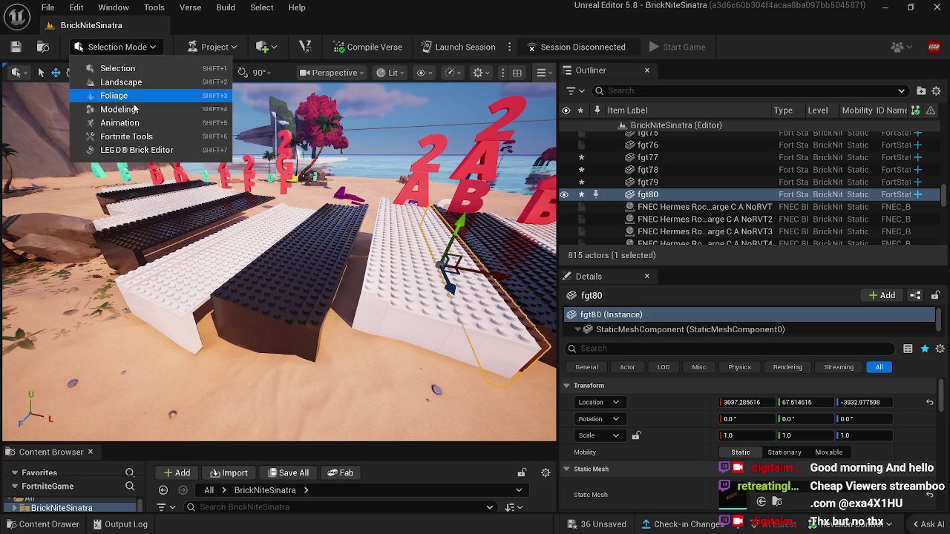
Switch to the LEGO Brick Editor, save the level, and lower key sr24 slightly.
left_click(134, 152)
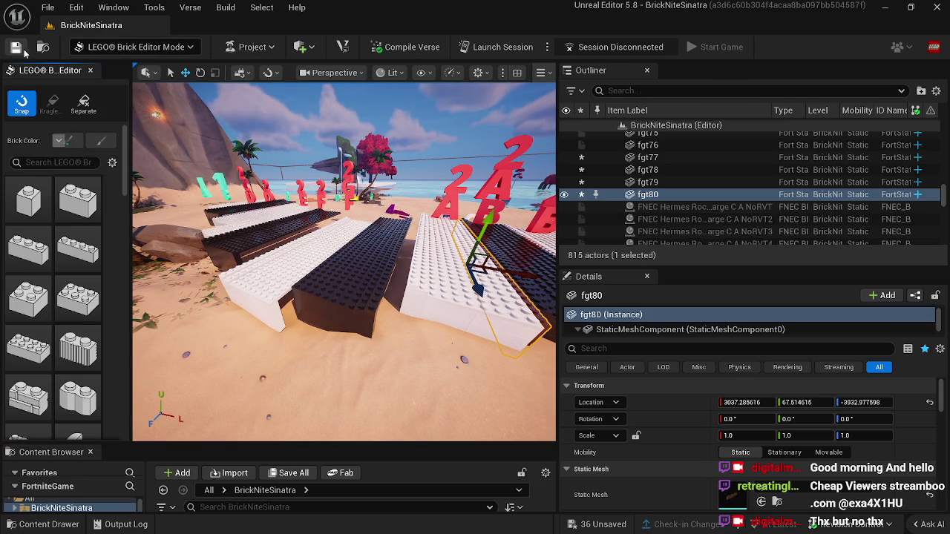
key("ctrl+s")
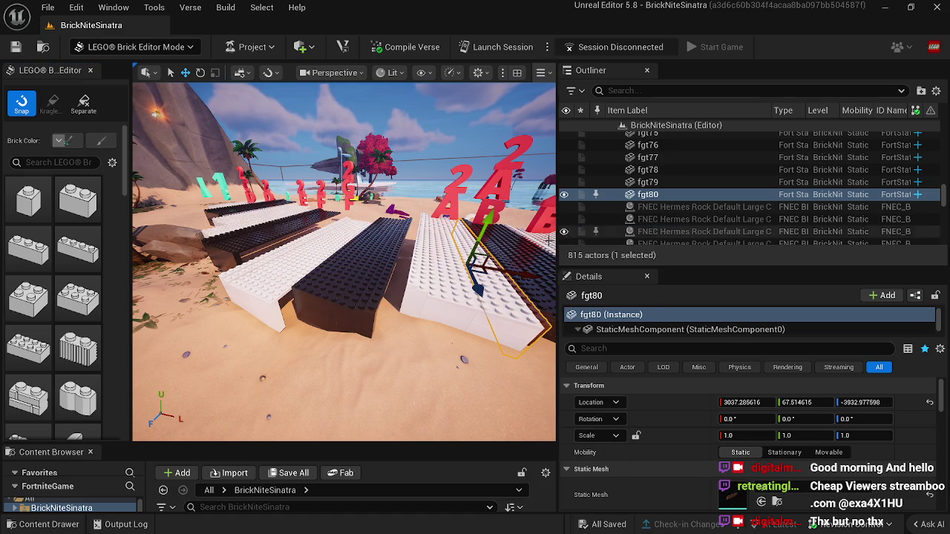
mouse_move(484, 274)
left_mouse_down()
mouse_move(512, 245)
mouse_move(401, 239)
mouse_move(452, 222)
mouse_move(330, 285)
mouse_move(321, 273)
mouse_move(308, 307)
mouse_move(379, 267)
mouse_move(375, 289)
mouse_move(357, 268)
mouse_move(310, 303)
mouse_move(347, 311)
mouse_move(352, 271)
mouse_move(430, 251)
mouse_move(477, 252)
left_mouse_up()
left_click(376, 285)
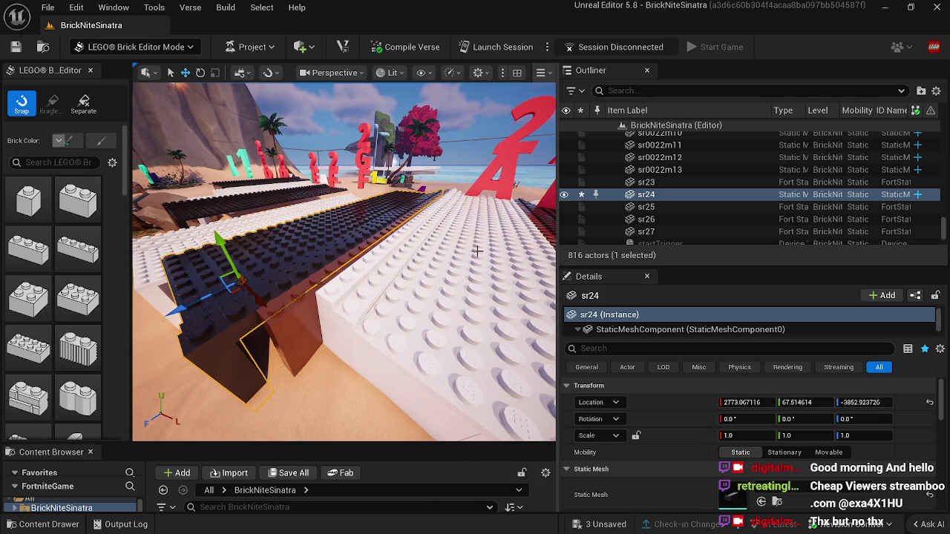
left_click_drag(187, 305, 232, 304)
Duplicate thin strip fgt81 onto the black key's left side and lower it into place.
left_click_drag(362, 328, 378, 319)
left_click(477, 276)
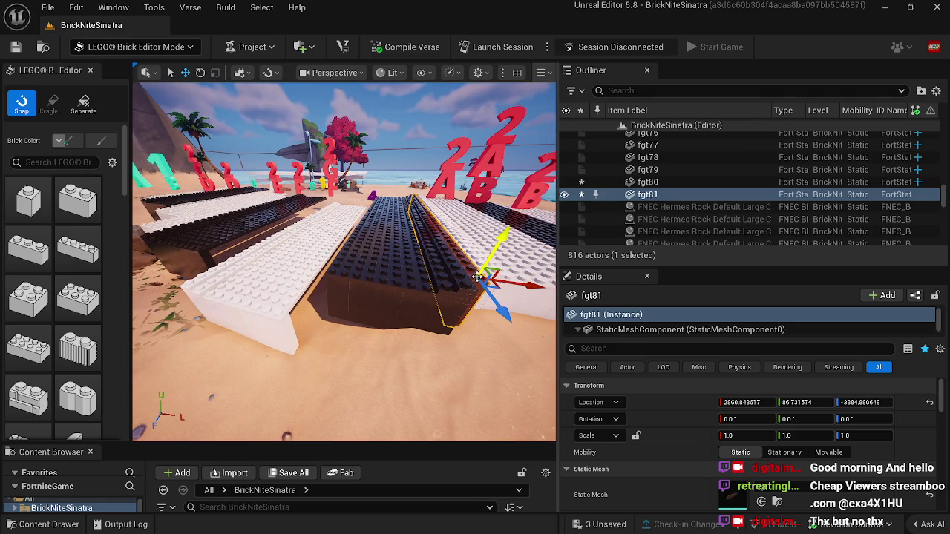
mouse_move(479, 276)
left_mouse_down()
mouse_move(386, 253)
mouse_move(352, 234)
mouse_move(365, 222)
mouse_move(336, 236)
mouse_move(382, 233)
left_mouse_up()
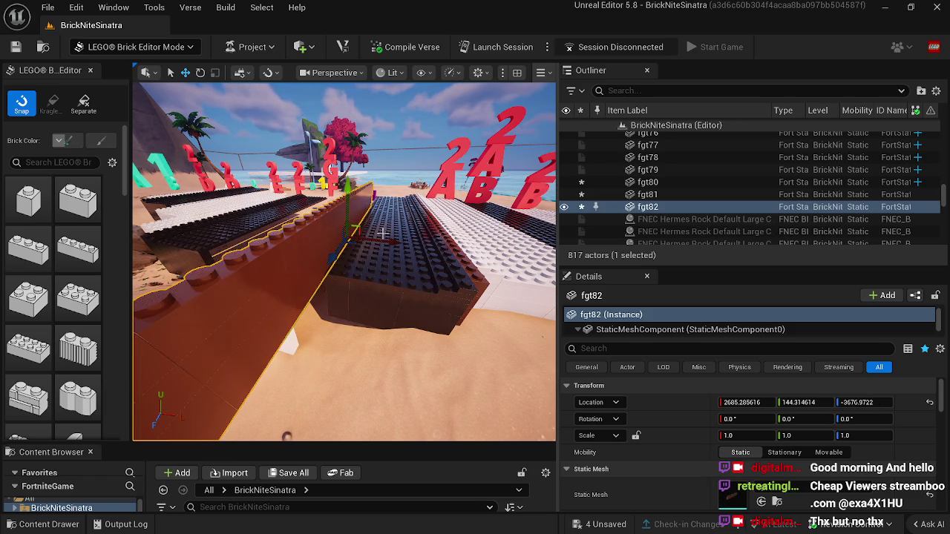
left_click_drag(347, 195, 336, 260)
left_click_drag(337, 296, 369, 256)
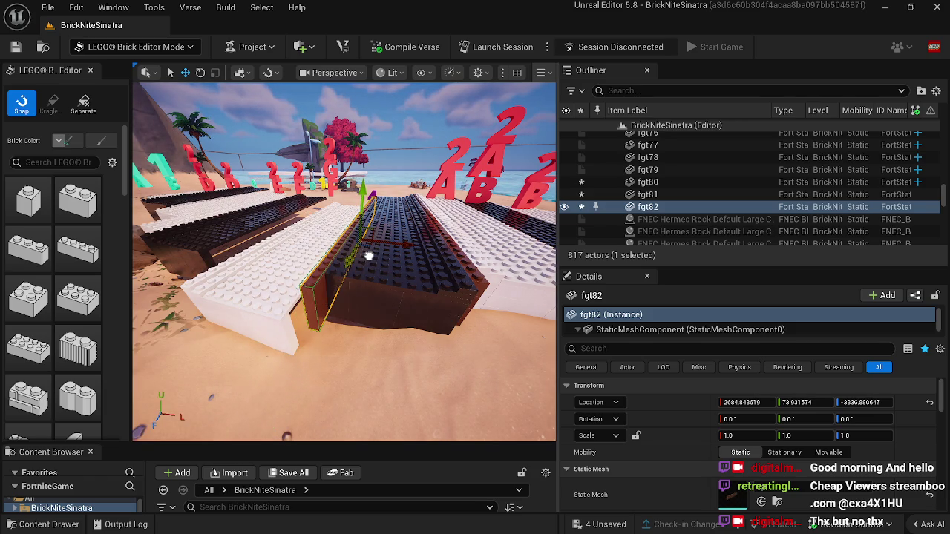
mouse_move(367, 302)
left_mouse_down()
mouse_move(334, 282)
mouse_move(447, 243)
mouse_move(432, 208)
left_mouse_up()
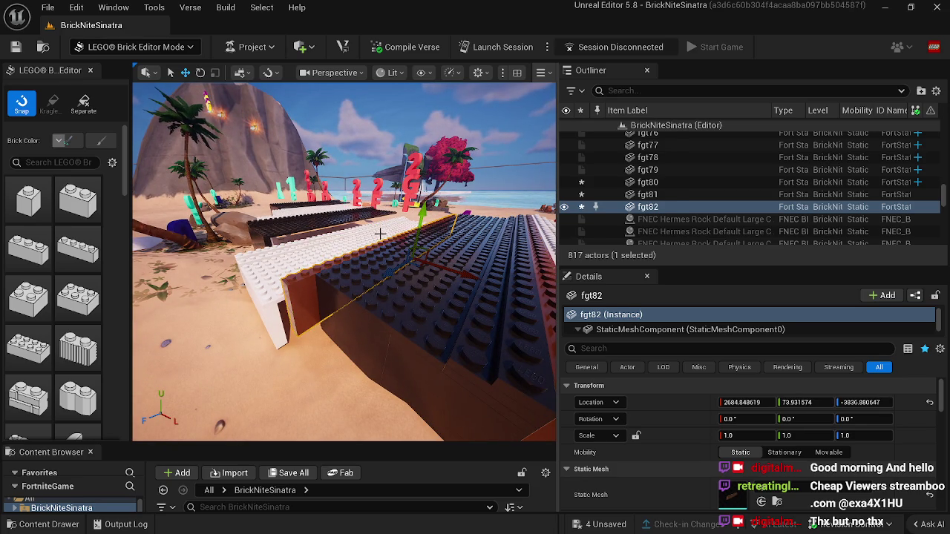
Slide white key sr0022m9 up against the new strip so it lines up.
left_click(433, 208)
left_click_drag(433, 208, 371, 212)
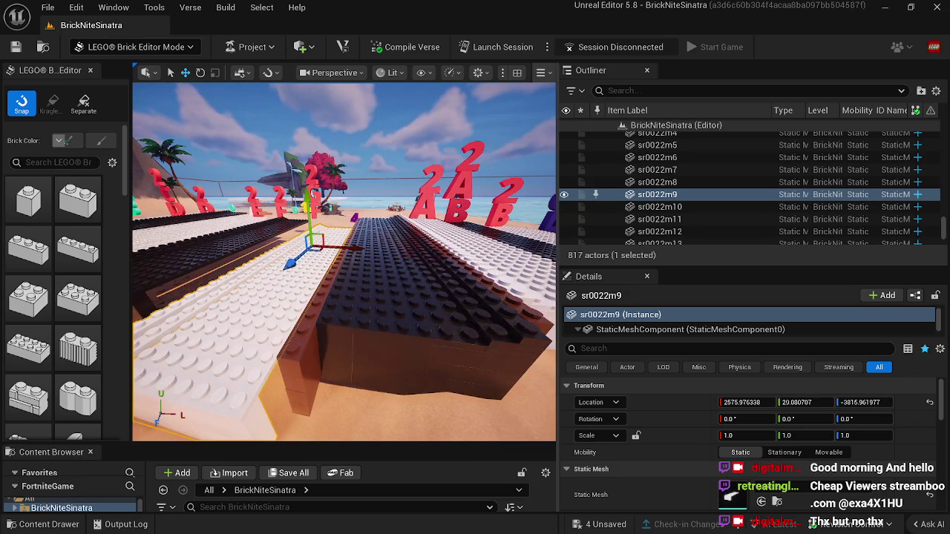
left_click_drag(353, 254, 361, 254)
left_click_drag(316, 195, 316, 186)
left_click_drag(341, 312, 319, 312)
mouse_move(363, 279)
left_mouse_down()
mouse_move(349, 280)
mouse_move(363, 280)
mouse_move(395, 246)
mouse_move(300, 230)
left_mouse_up()
Copy strip fgt82 forward along the key and adjust its height.
left_click(391, 249)
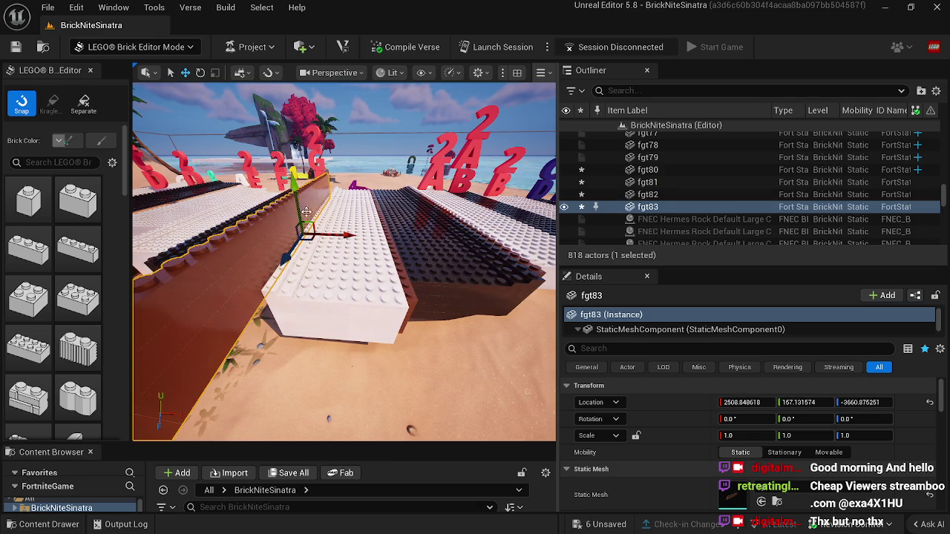
mouse_move(297, 193)
left_mouse_down()
mouse_move(319, 268)
mouse_move(311, 238)
mouse_move(141, 136)
left_mouse_up()
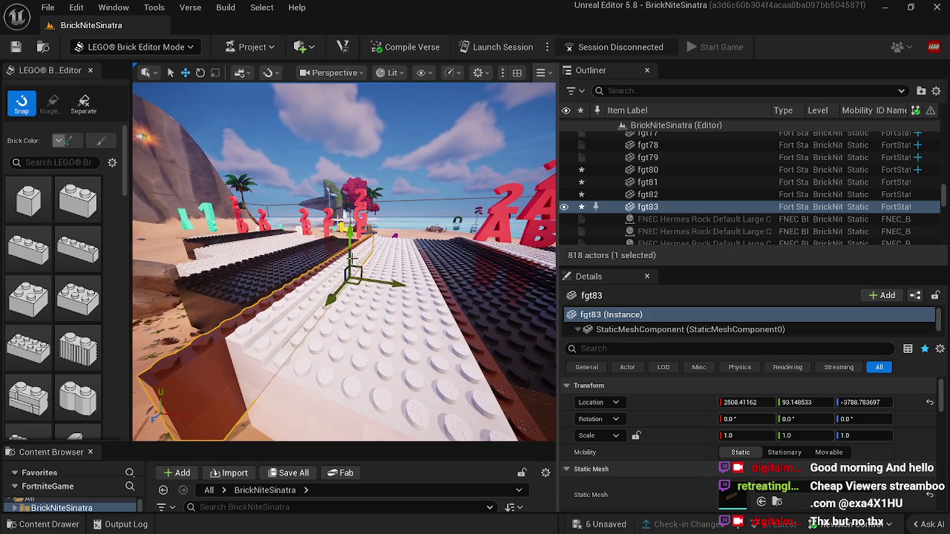
left_click_drag(350, 239, 350, 236)
Delete the stray brick sr002dvdv6.
left_click(364, 276)
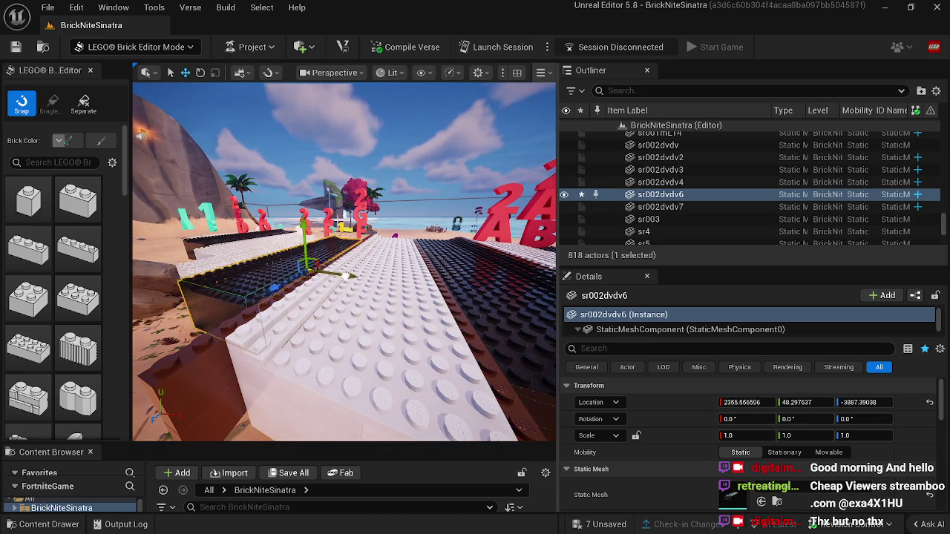
left_click_drag(369, 278, 356, 247)
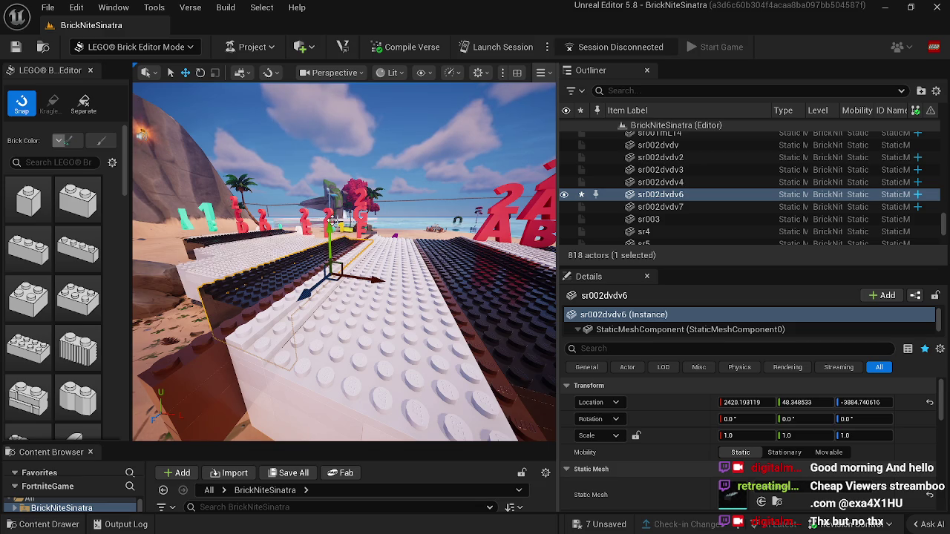
mouse_move(325, 232)
left_mouse_down()
mouse_move(339, 215)
mouse_move(434, 237)
mouse_move(343, 240)
left_mouse_up()
key("Delete")
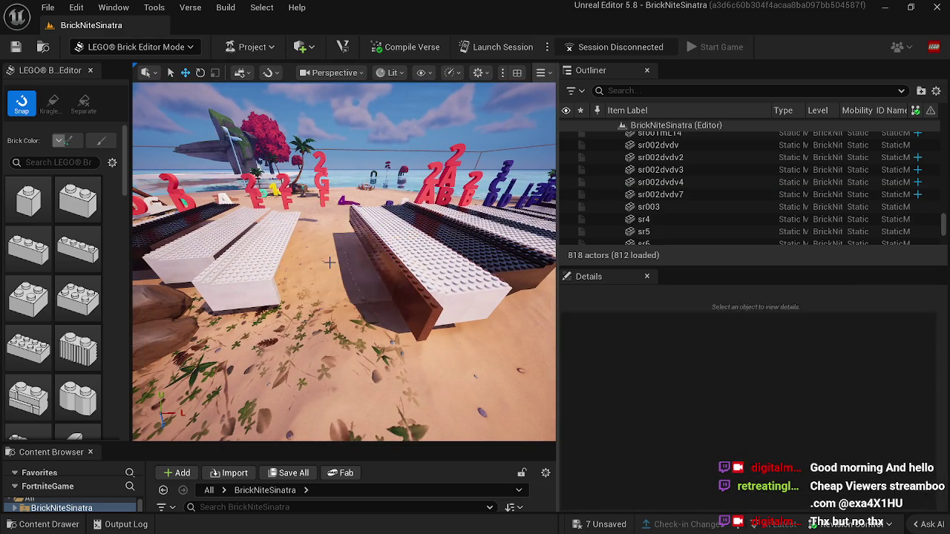
Duplicate key sr24 and slide the copy sr28 forward into line.
left_click(460, 240)
mouse_move(460, 239)
left_mouse_down()
mouse_move(398, 250)
mouse_move(408, 267)
mouse_move(357, 260)
mouse_move(336, 231)
mouse_move(362, 257)
mouse_move(386, 260)
mouse_move(385, 236)
left_mouse_up()
left_click_drag(391, 273, 384, 271)
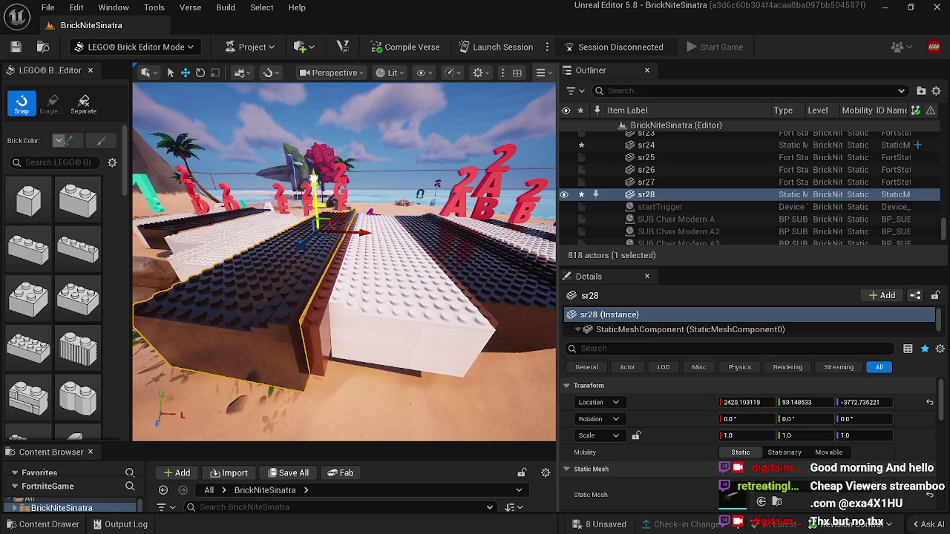
left_click_drag(314, 179, 316, 183)
left_click_drag(347, 221, 337, 225)
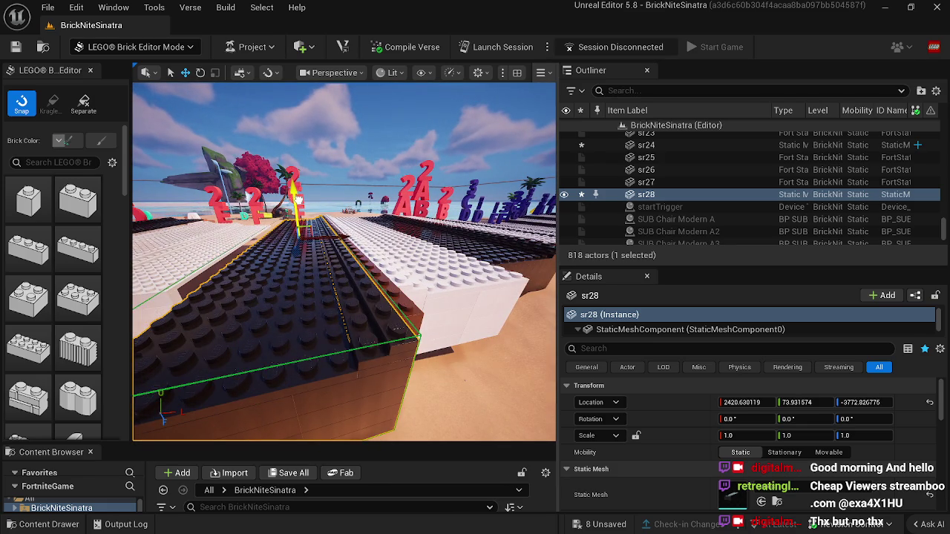
mouse_move(350, 264)
left_mouse_down()
mouse_move(334, 266)
mouse_move(433, 236)
mouse_move(401, 215)
mouse_move(327, 202)
mouse_move(319, 213)
mouse_move(434, 219)
left_mouse_up()
Lower the brown edging strip and slide it snugly along the black key.
left_click(456, 221)
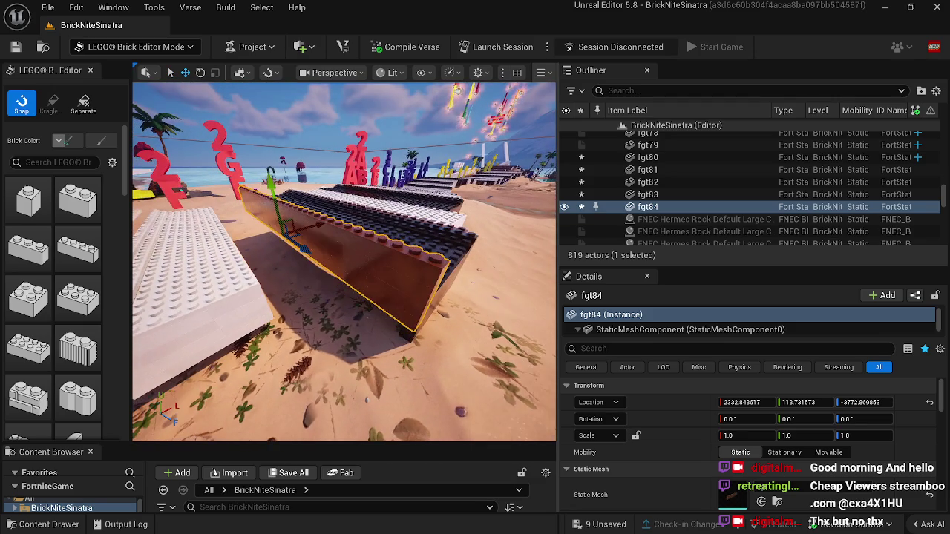
left_click_drag(303, 246, 303, 252)
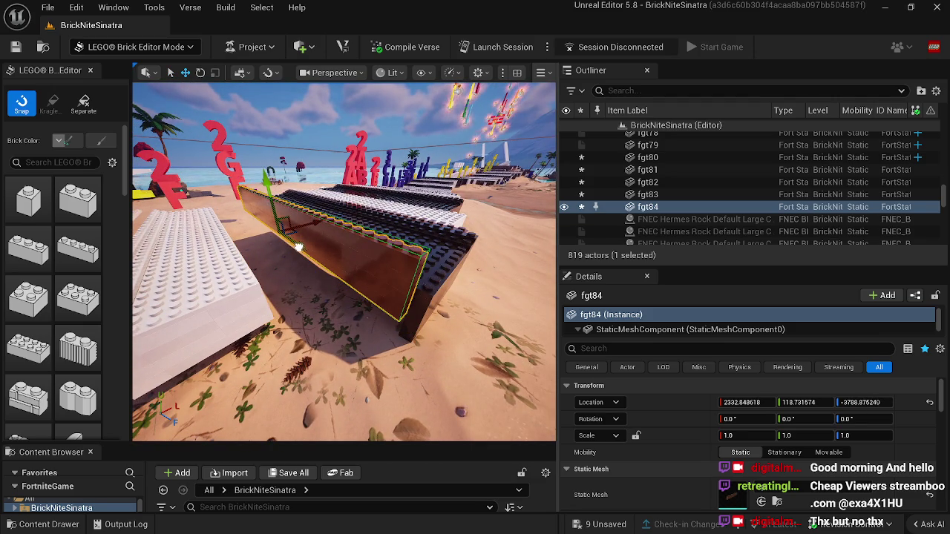
left_click_drag(268, 184, 272, 203)
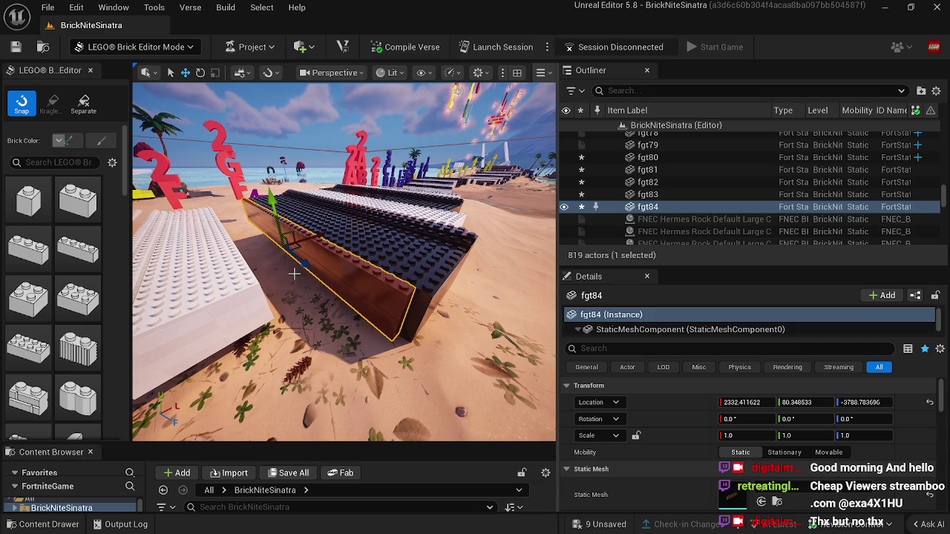
mouse_move(310, 251)
left_mouse_down()
mouse_move(310, 211)
mouse_move(252, 183)
mouse_move(231, 200)
left_mouse_up()
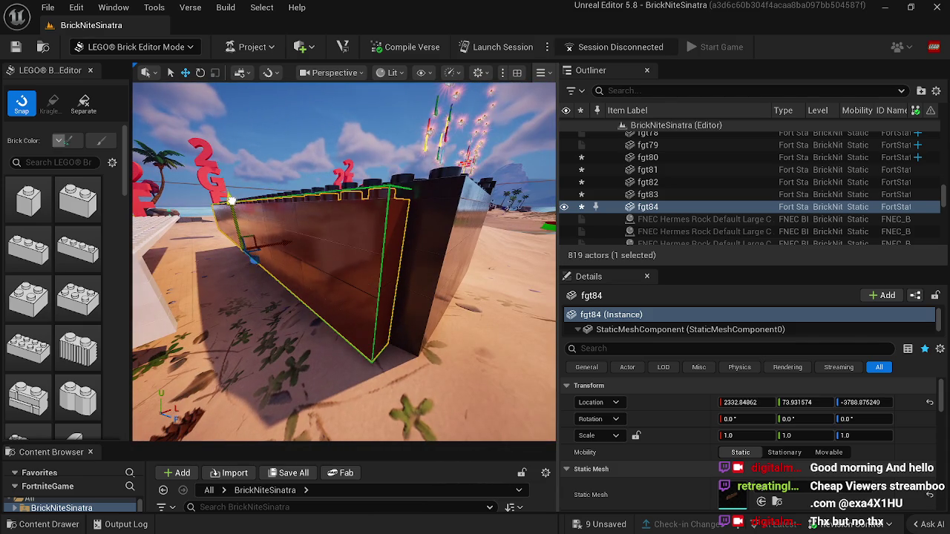
mouse_move(221, 279)
left_mouse_down()
mouse_move(245, 222)
mouse_move(320, 193)
mouse_move(319, 211)
mouse_move(297, 192)
mouse_move(269, 226)
left_mouse_up()
Delete the stray white brick beside the black key.
left_click(245, 222)
mouse_move(205, 209)
left_mouse_down()
mouse_move(267, 265)
mouse_move(360, 276)
mouse_move(297, 318)
mouse_move(186, 311)
left_mouse_up()
left_click_drag(345, 252, 345, 252)
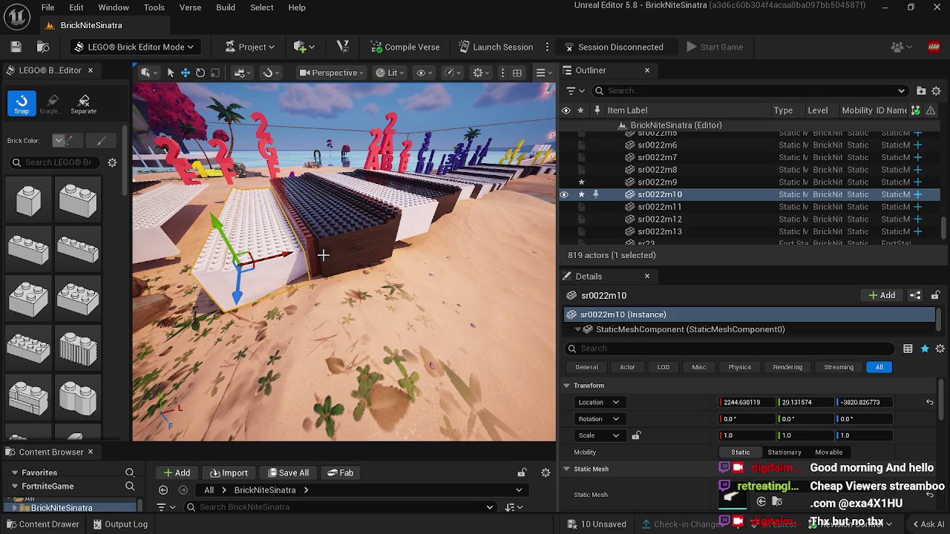
key("Delete")
mouse_move(427, 238)
left_mouse_down()
mouse_move(416, 245)
mouse_move(449, 234)
left_mouse_up()
left_click(403, 214)
Shift, raise and slide white key sr001mL15 into line with the other keys.
left_click_drag(403, 215, 383, 222)
mouse_move(366, 262)
left_mouse_down()
mouse_move(312, 297)
mouse_move(233, 297)
mouse_move(244, 282)
mouse_move(271, 317)
mouse_move(271, 288)
mouse_move(345, 270)
left_mouse_up()
mouse_move(354, 232)
left_mouse_down()
mouse_move(321, 236)
mouse_move(286, 198)
left_mouse_up()
left_click_drag(223, 203, 236, 209)
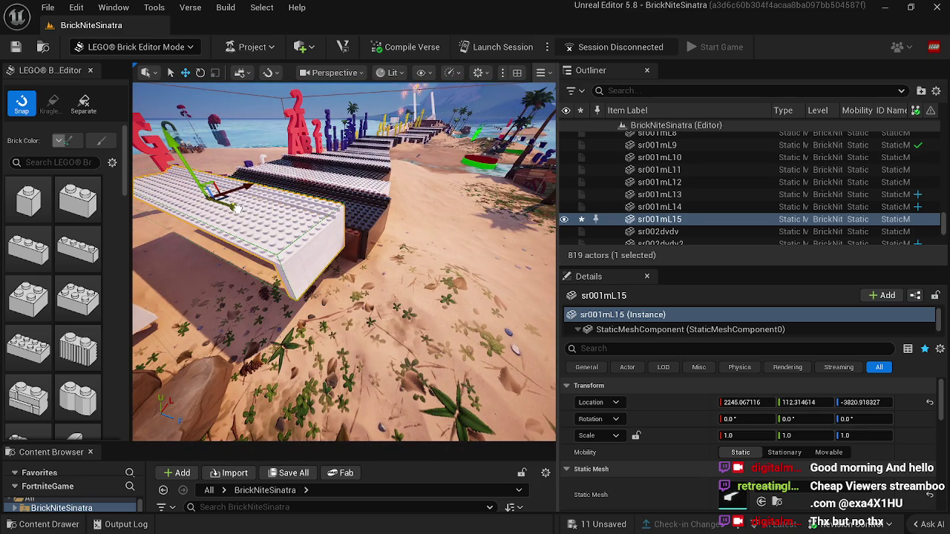
left_click_drag(169, 143, 178, 172)
left_click_drag(152, 238, 122, 240)
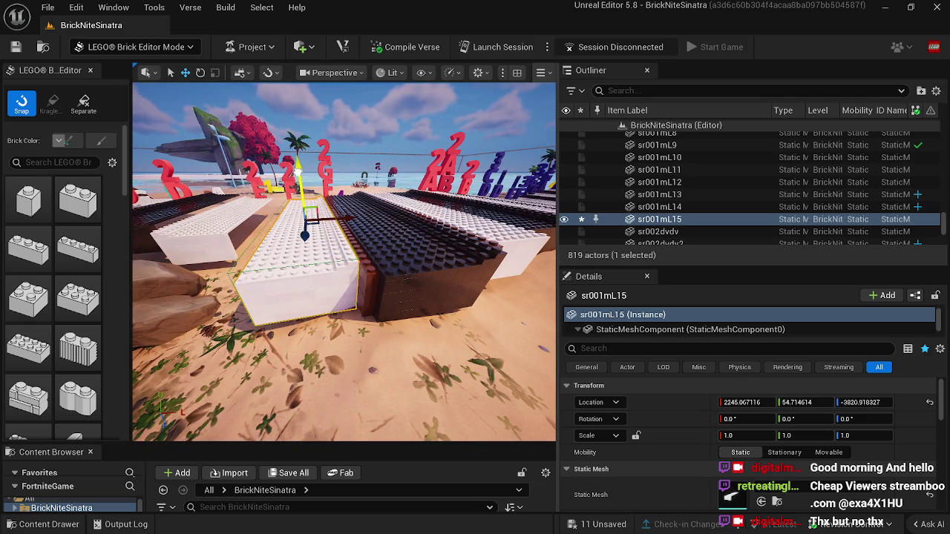
left_click_drag(297, 170, 193, 253)
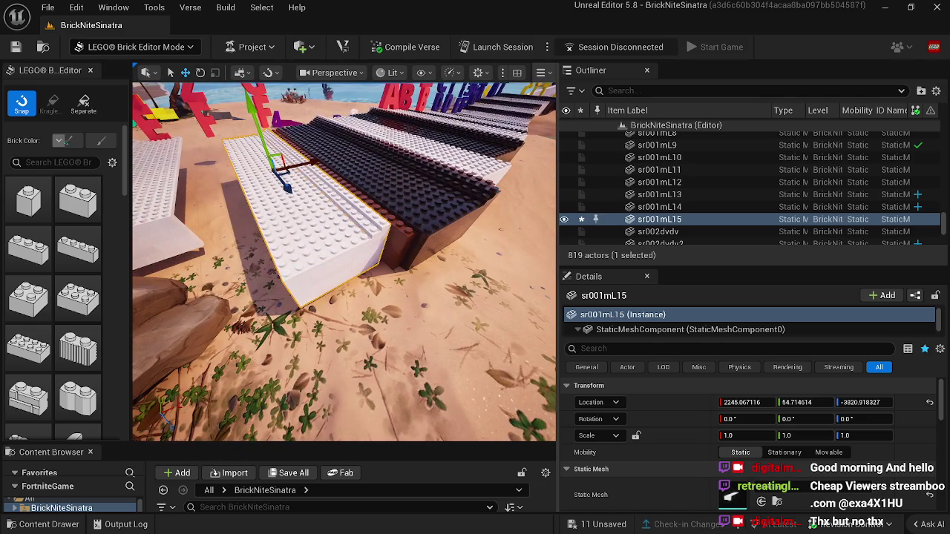
Copy the brown edging brick along the white key's left edge and delete stray brick sr0022m11.
left_click(397, 238)
mouse_move(397, 237)
left_mouse_down()
mouse_move(252, 208)
mouse_move(236, 215)
mouse_move(245, 222)
mouse_move(243, 203)
mouse_move(260, 219)
mouse_move(264, 245)
mouse_move(258, 221)
mouse_move(297, 230)
mouse_move(288, 244)
mouse_move(304, 244)
mouse_move(319, 211)
mouse_move(273, 199)
mouse_move(282, 207)
left_mouse_up()
left_click(282, 204)
key("Delete")
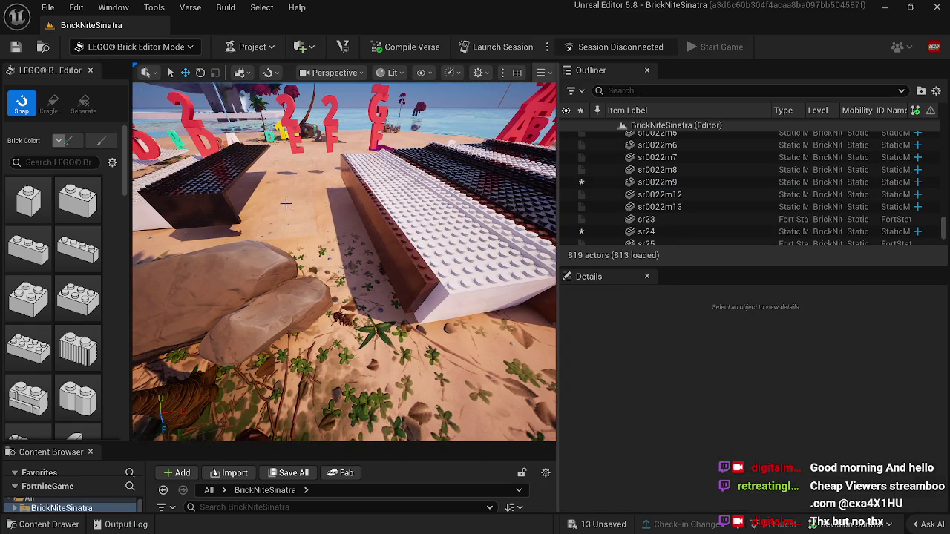
Duplicate the white key as sr001mL16 and place it beside the original.
left_click(417, 226)
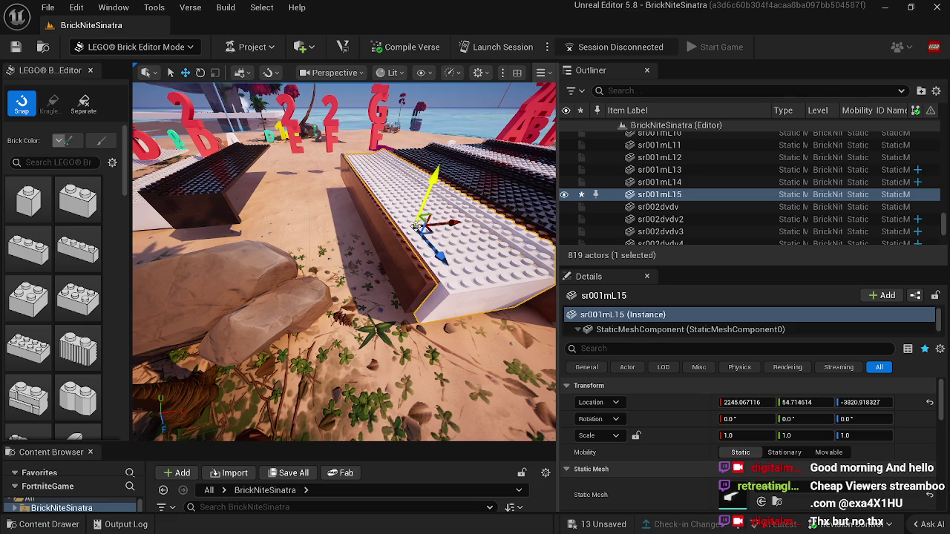
key("ctrl+d")
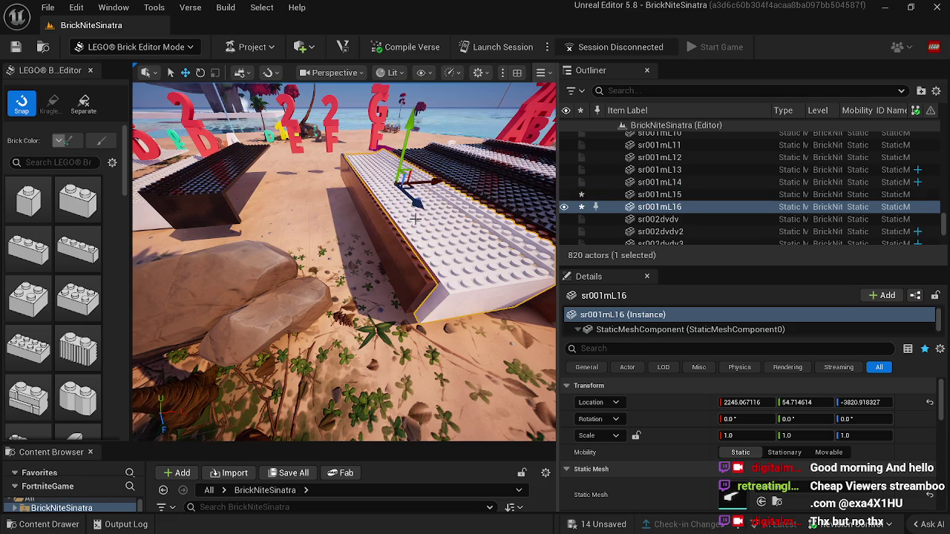
left_click_drag(431, 187, 314, 204)
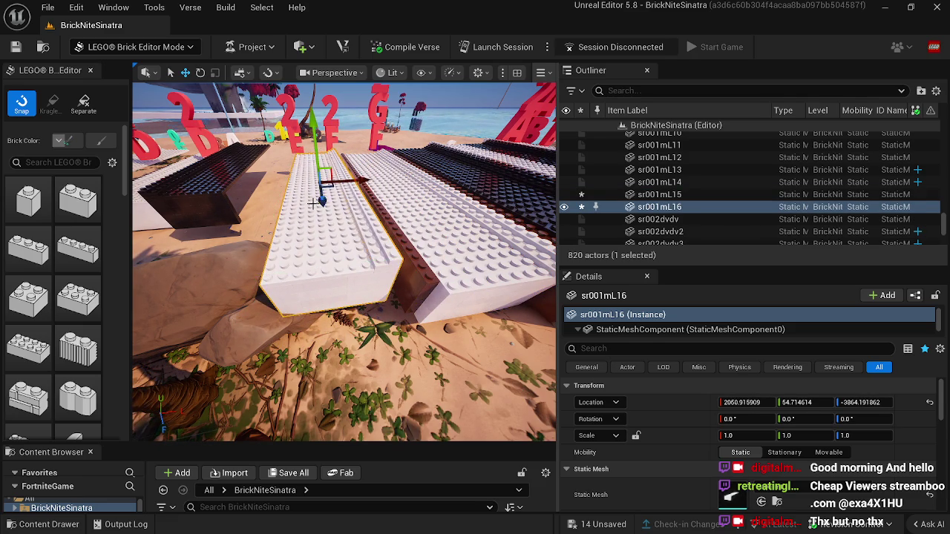
left_click_drag(356, 180, 364, 183)
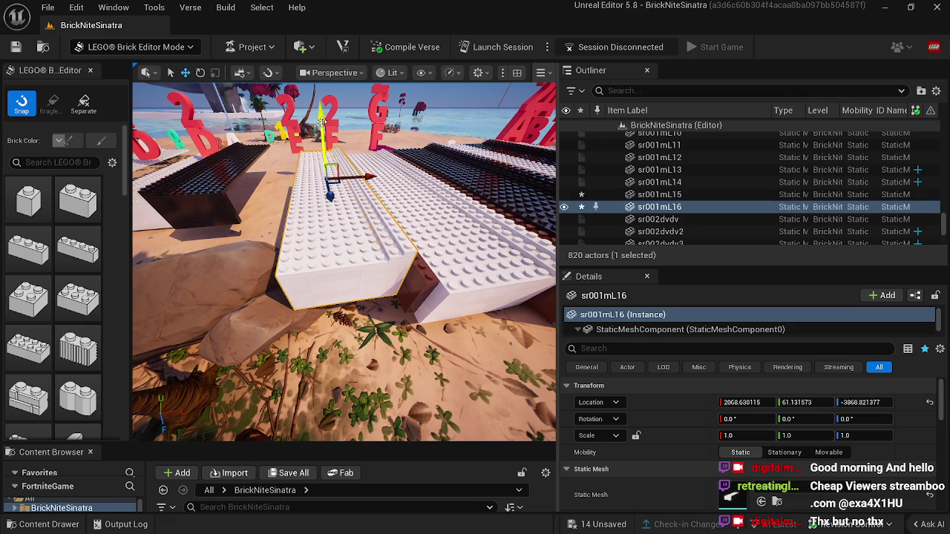
left_click_drag(323, 124, 327, 128)
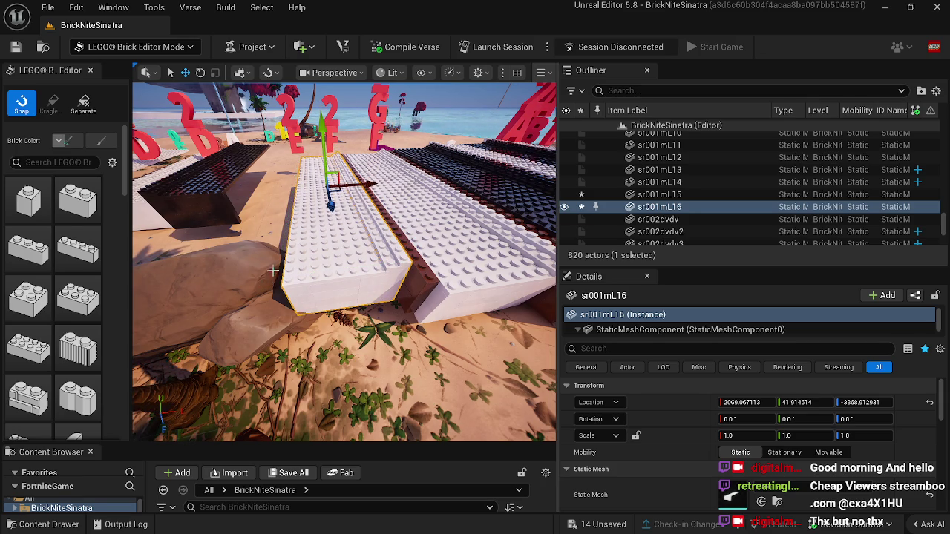
left_click_drag(260, 243, 403, 267)
left_click(494, 270)
Copy brown strip fgt85 as fgt86 and slide it along the new white key's edge.
mouse_move(495, 270)
left_mouse_down()
mouse_move(351, 259)
mouse_move(323, 208)
left_mouse_up()
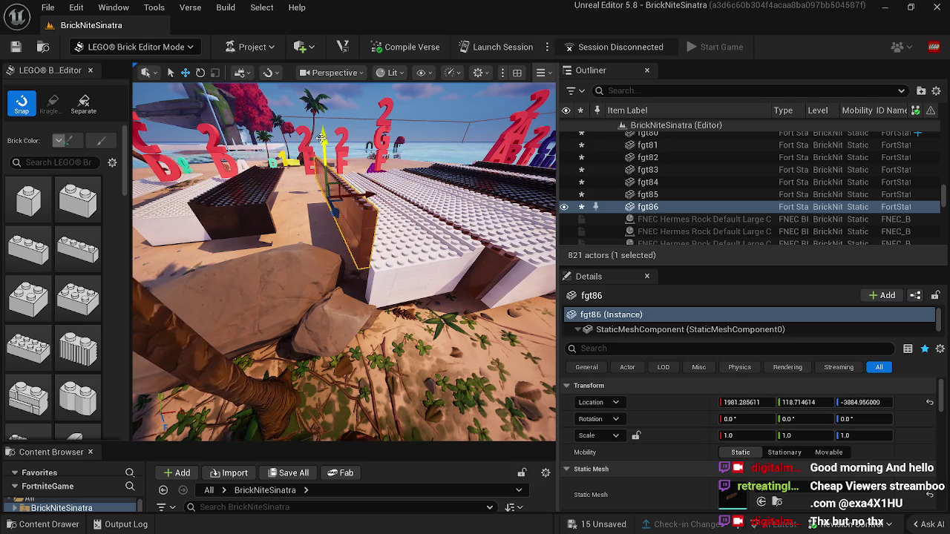
left_click_drag(320, 138, 325, 161)
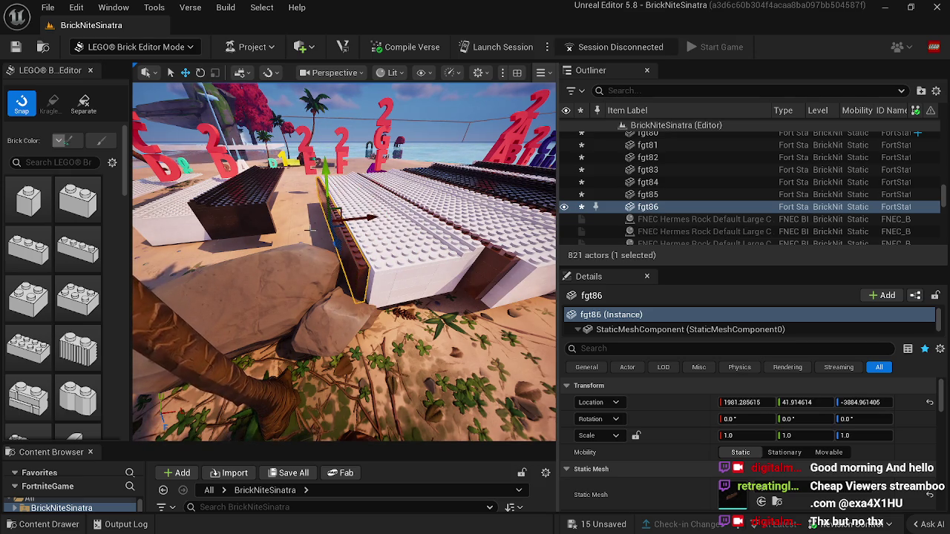
left_click_drag(340, 280, 350, 307)
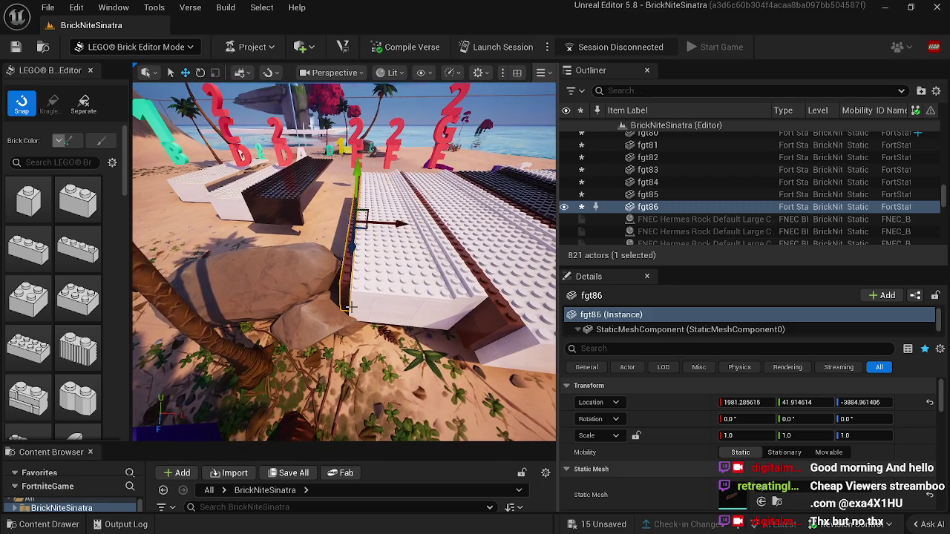
mouse_move(295, 208)
left_mouse_down()
mouse_move(301, 214)
mouse_move(249, 202)
left_mouse_up()
left_click(251, 201)
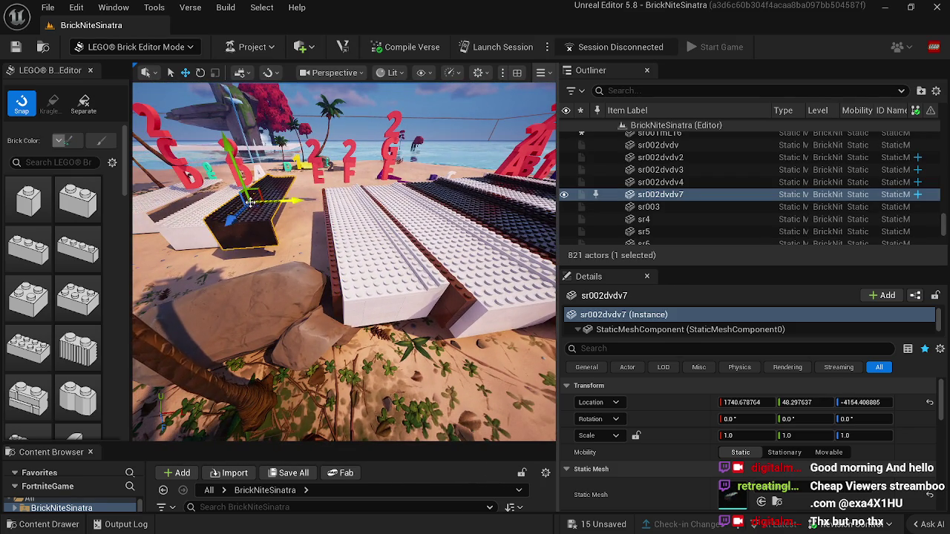
Delete stray dark brick sr002dvdv7 and select black key sr28.
key("Delete")
left_click(473, 204)
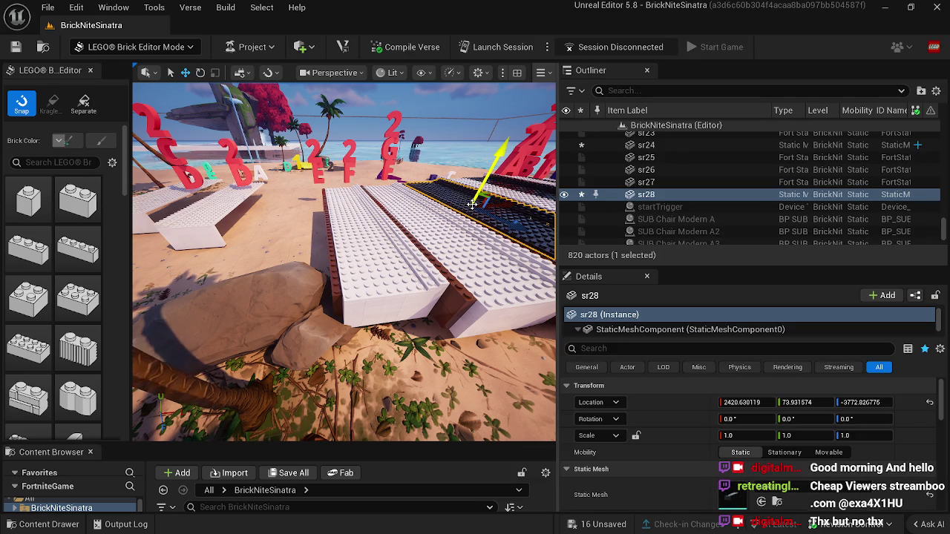
left_click_drag(470, 206, 446, 281)
Try a duplicate black key sr29 past the white keys, then undo it.
key("ctrl+d")
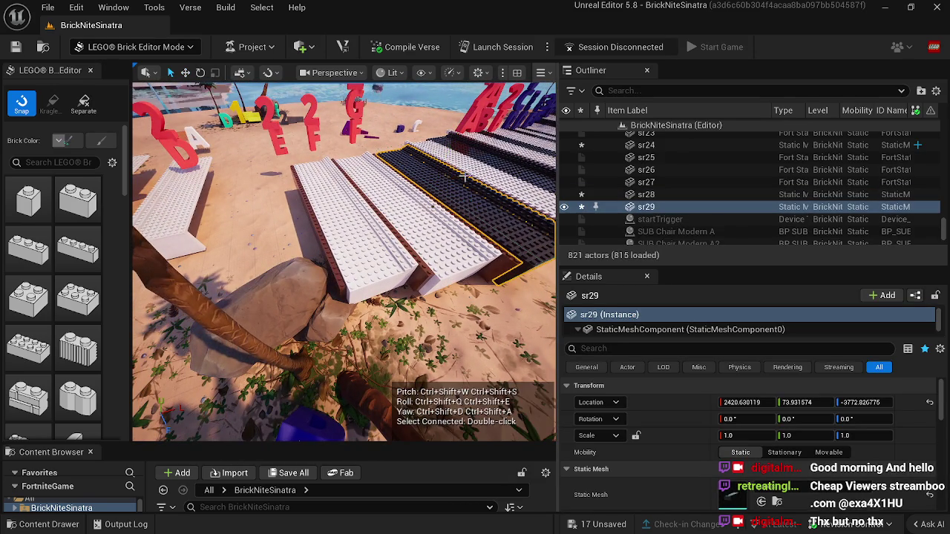
left_click_drag(471, 182, 321, 219)
mouse_move(285, 249)
left_mouse_down()
mouse_move(277, 217)
mouse_move(355, 232)
left_mouse_up()
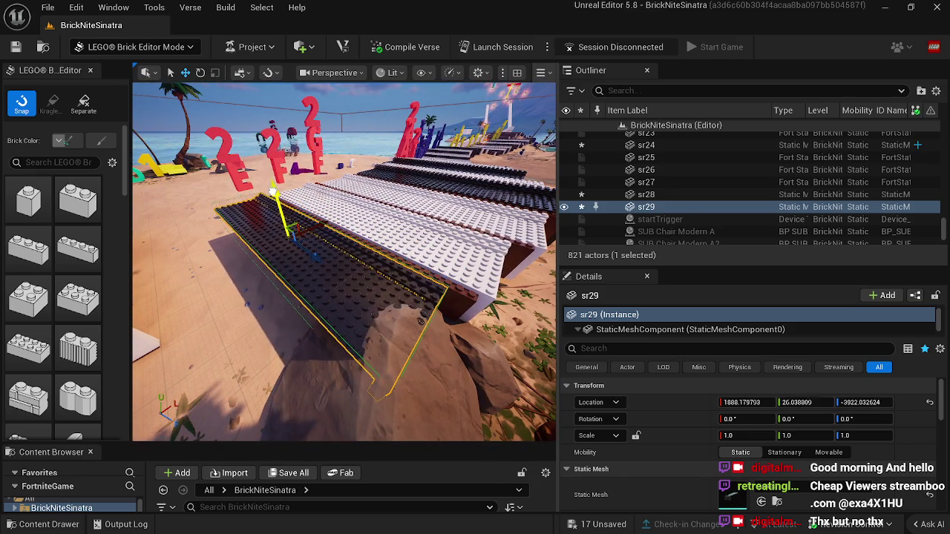
mouse_move(319, 229)
left_mouse_down()
mouse_move(347, 265)
mouse_move(404, 276)
left_mouse_up()
left_click_drag(348, 260, 360, 263)
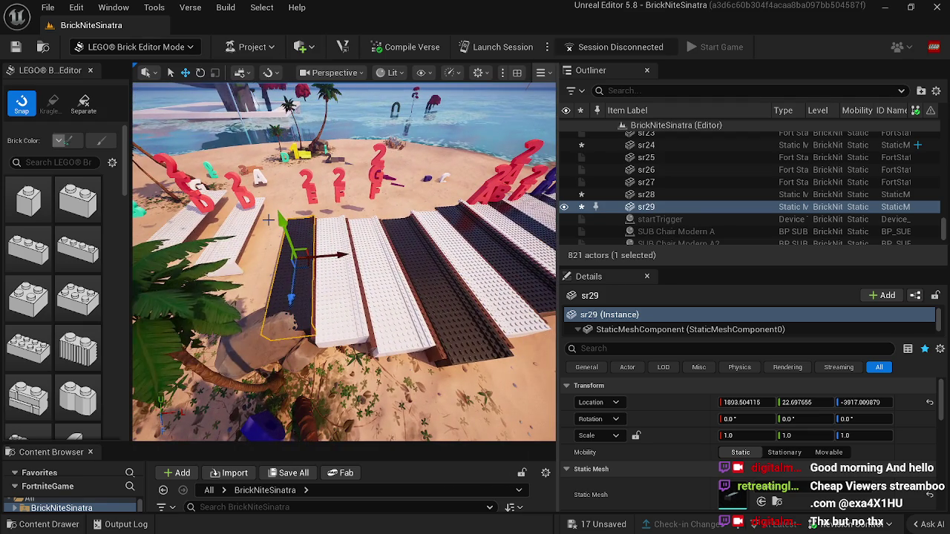
left_click_drag(269, 212, 223, 245)
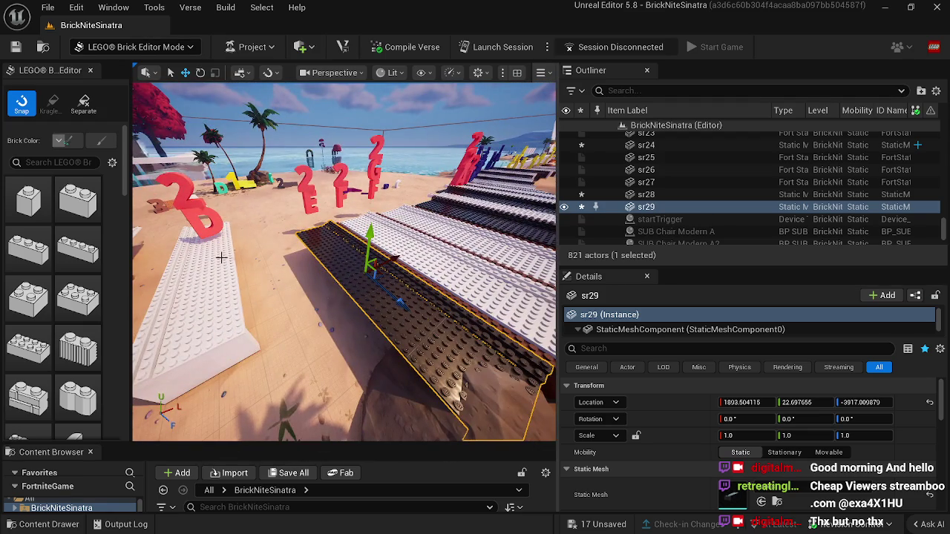
mouse_move(215, 284)
left_mouse_down()
mouse_move(163, 301)
mouse_move(237, 291)
left_mouse_up()
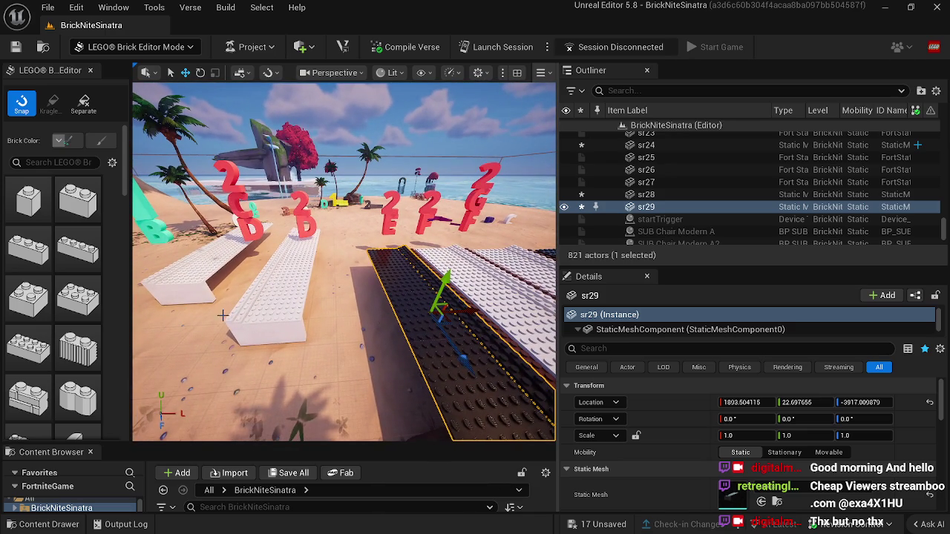
key("ctrl+z")
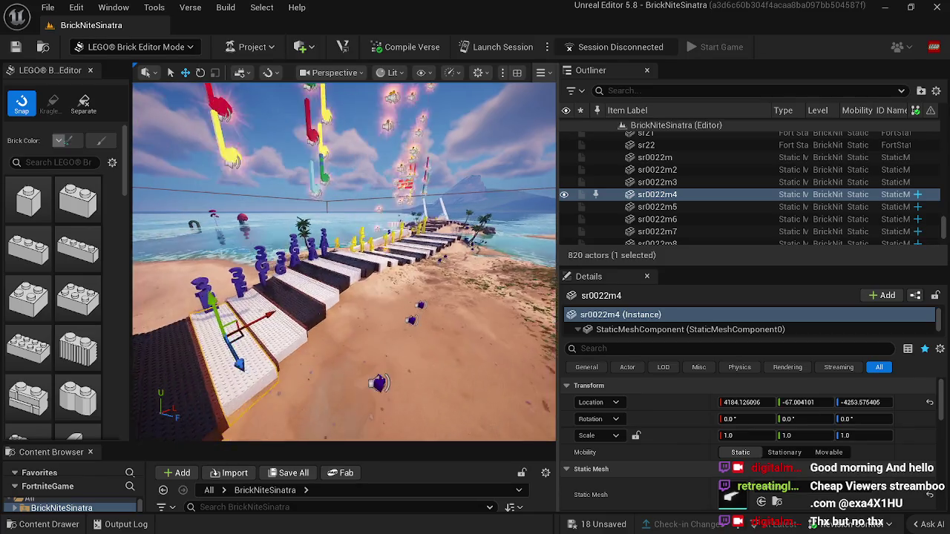
Duplicate far-end white key sr001m8 and move the copy sr001m11 to the beach end.
left_click_drag(238, 291, 253, 288)
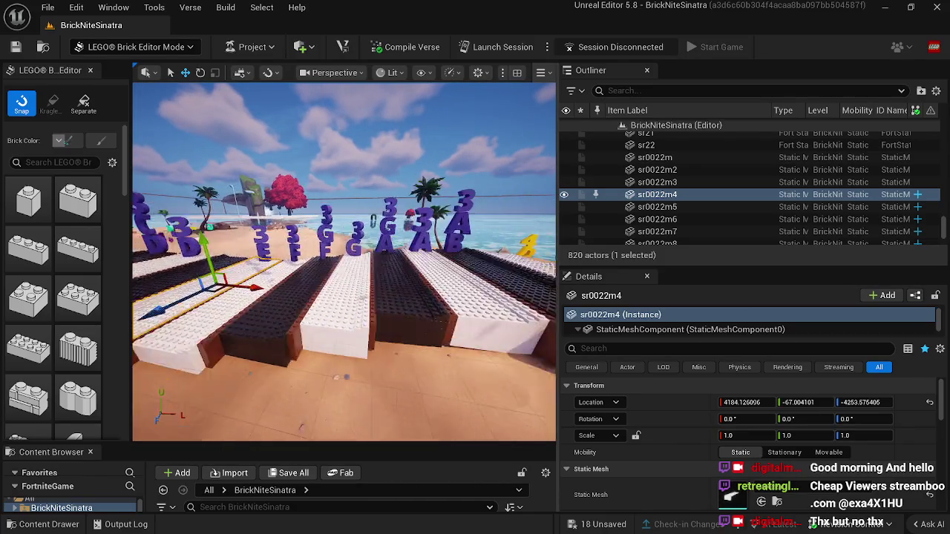
mouse_move(327, 356)
left_mouse_down()
mouse_move(308, 301)
mouse_move(333, 308)
mouse_move(334, 278)
left_mouse_up()
left_click(323, 300)
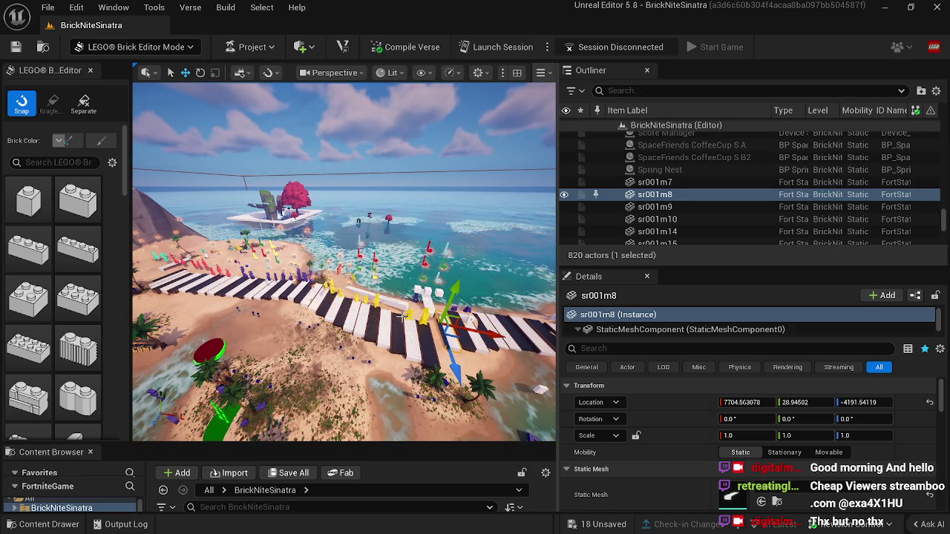
key("ctrl+d")
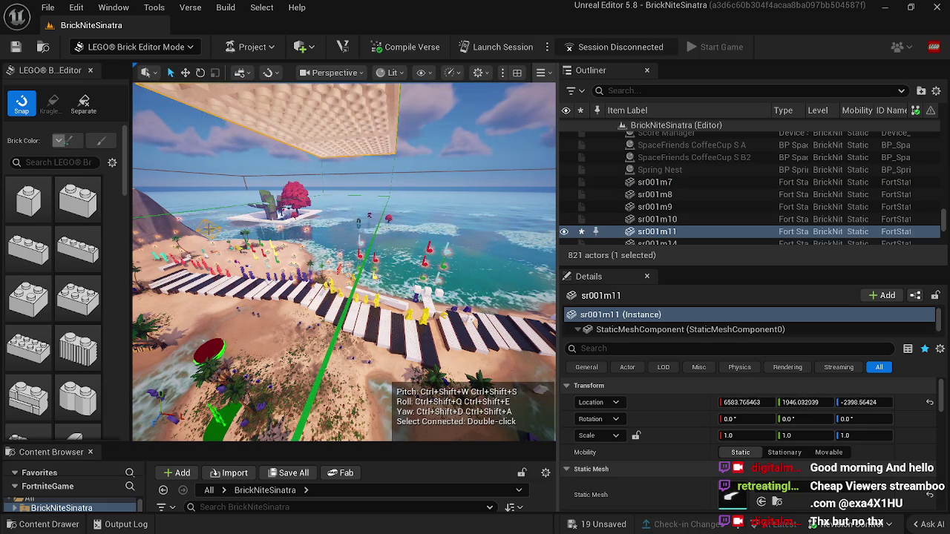
left_click_drag(344, 261, 344, 262)
left_click_drag(424, 221, 425, 221)
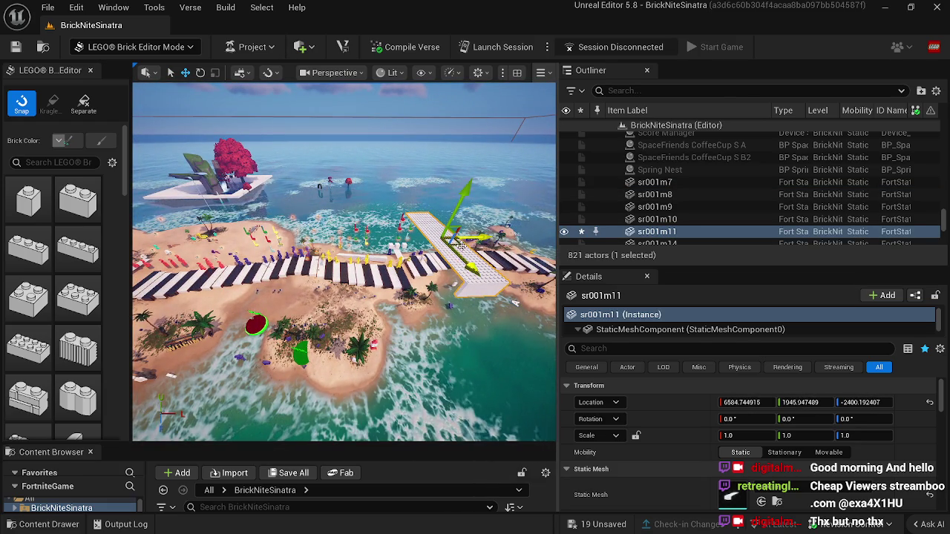
mouse_move(479, 238)
left_mouse_down()
mouse_move(256, 207)
mouse_move(182, 211)
mouse_move(160, 184)
left_mouse_up()
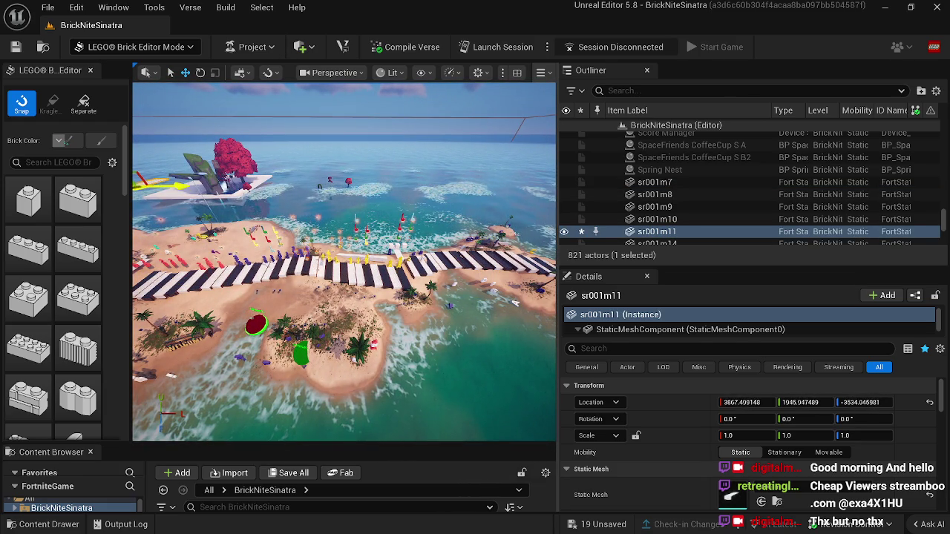
mouse_move(411, 233)
left_mouse_down()
mouse_move(297, 200)
mouse_move(264, 176)
left_mouse_up()
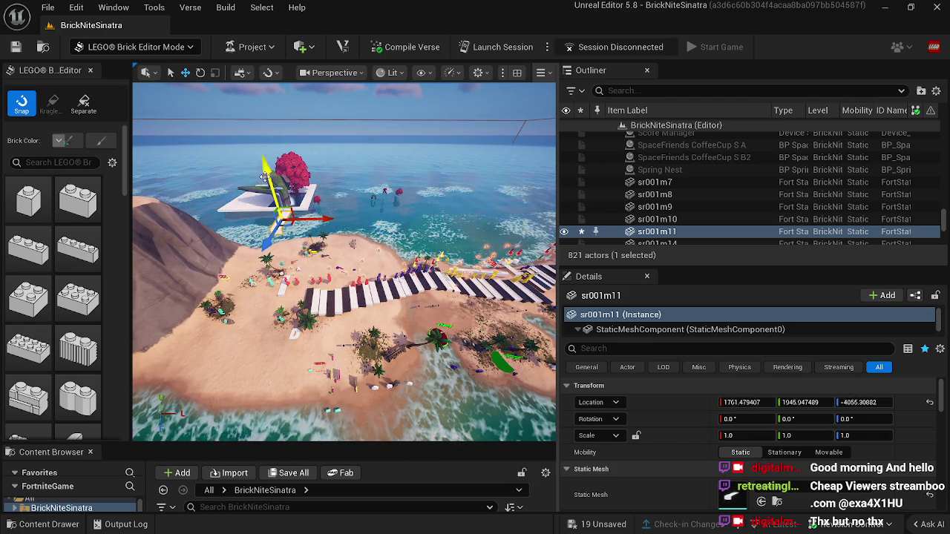
left_click_drag(340, 279, 339, 280)
mouse_move(397, 216)
left_mouse_down()
mouse_move(393, 284)
mouse_move(314, 265)
mouse_move(307, 240)
mouse_move(389, 325)
mouse_move(265, 269)
mouse_move(274, 264)
mouse_move(290, 261)
mouse_move(294, 313)
left_mouse_up()
Slide brown strip fgt87 along the new white key's edge and save the level with Ctrl+S.
left_click(373, 324)
left_click_drag(338, 340, 319, 340)
left_click_drag(390, 279, 389, 279)
left_click_drag(494, 259, 408, 273)
left_click_drag(426, 254, 426, 254)
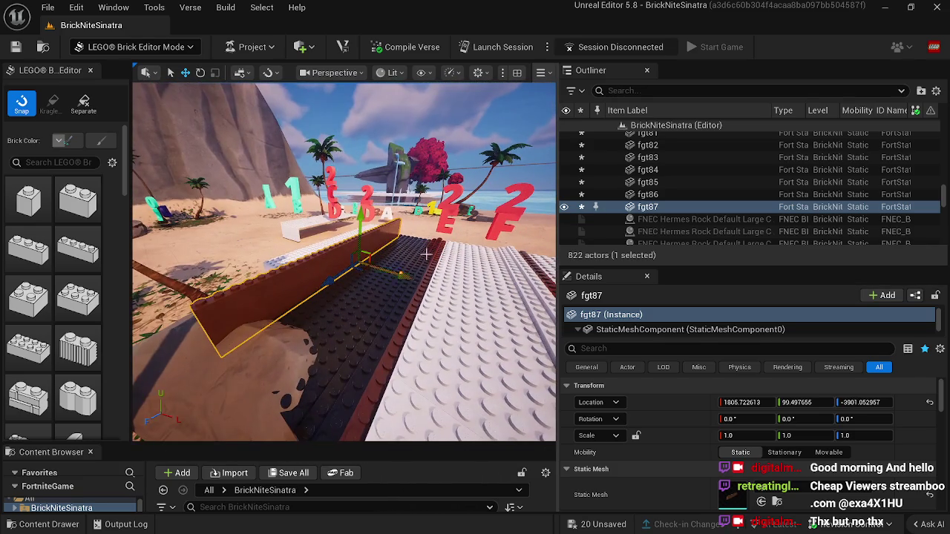
left_click_drag(357, 213, 394, 242)
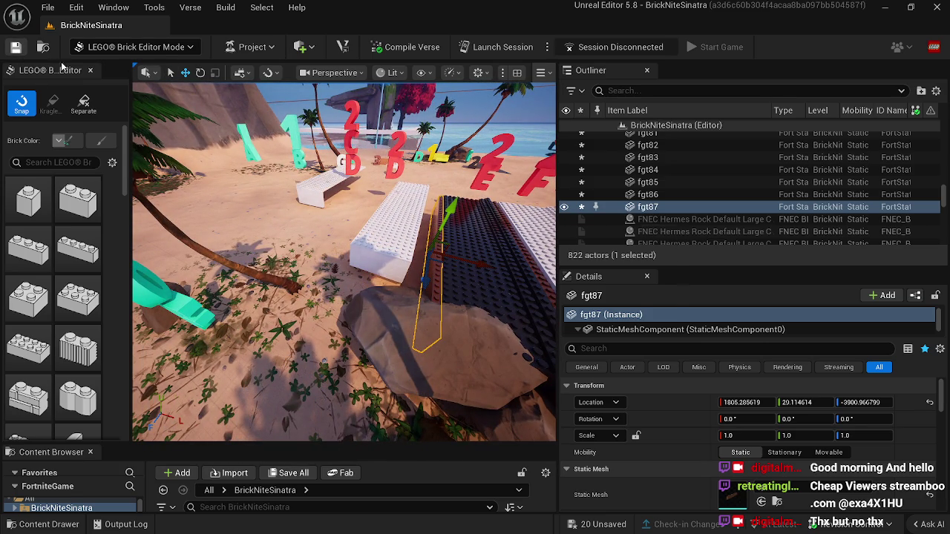
key("ctrl+s")
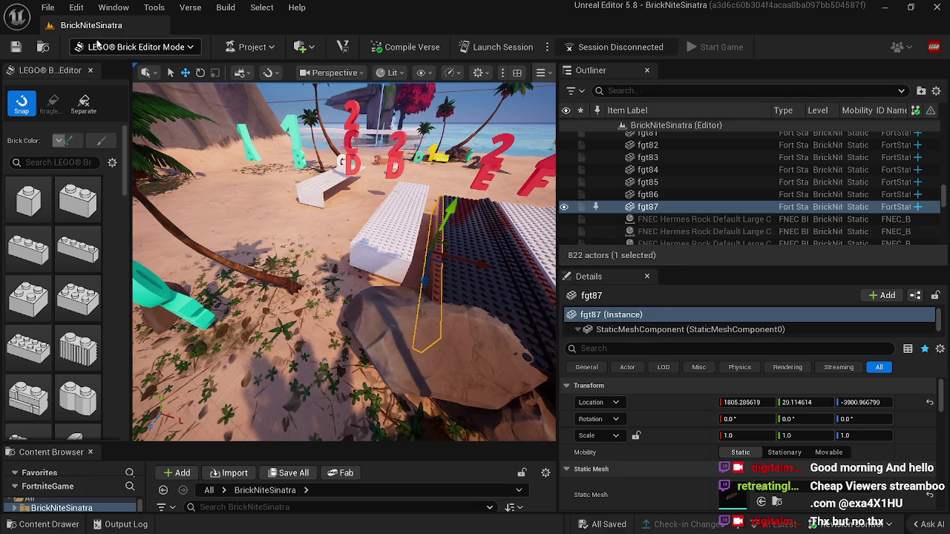
left_click(98, 46)
Move the large beach rock away from the end of the piano keys.
left_click(126, 66)
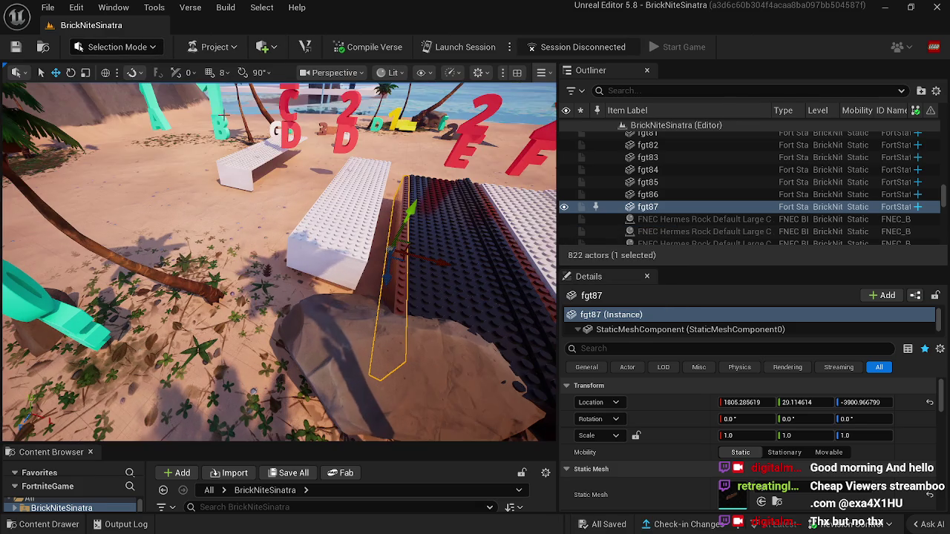
left_click(319, 349)
key("f")
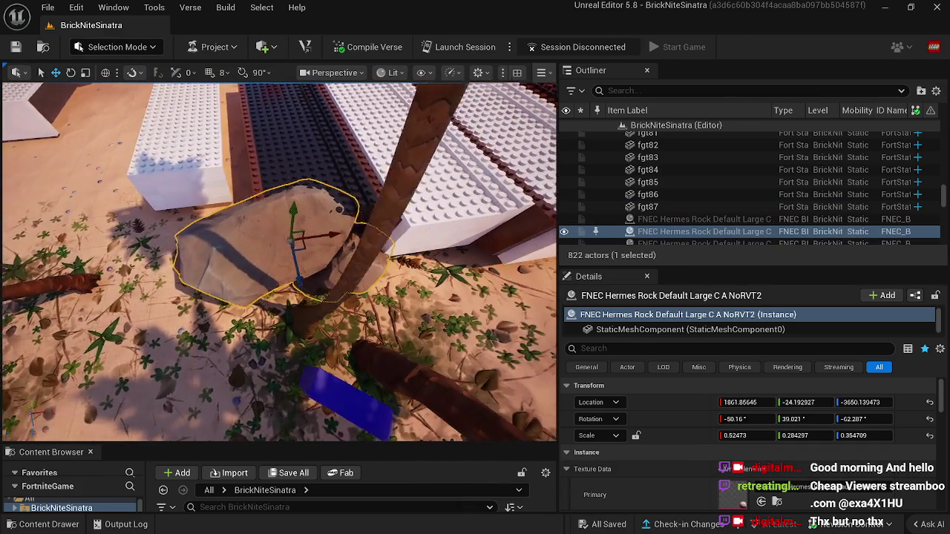
mouse_move(295, 238)
left_mouse_down()
mouse_move(193, 289)
mouse_move(202, 347)
mouse_move(190, 338)
mouse_move(169, 356)
left_mouse_up()
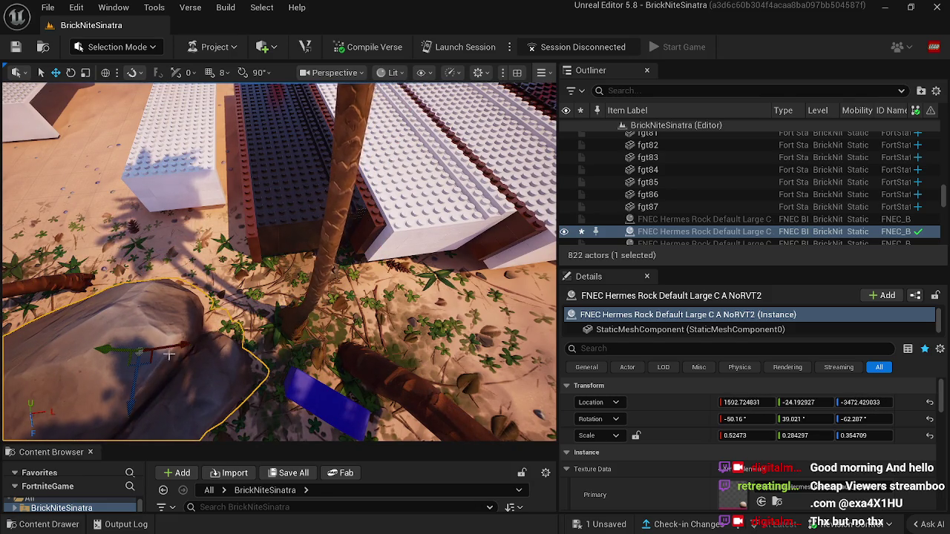
Switch back to LEGO Brick Editor mode and restore the editor window.
left_click(275, 218)
left_click(122, 47)
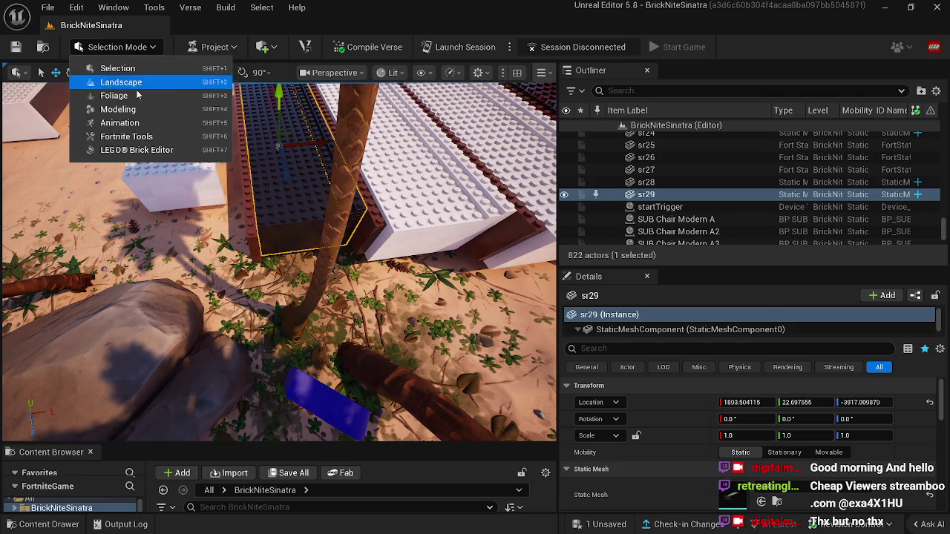
left_click(137, 150)
left_click(885, 6)
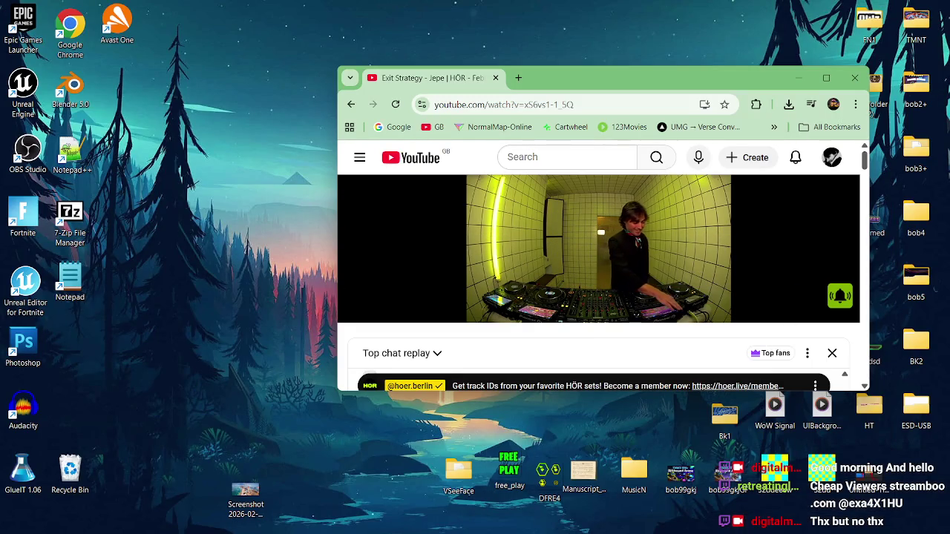
left_click(515, 522)
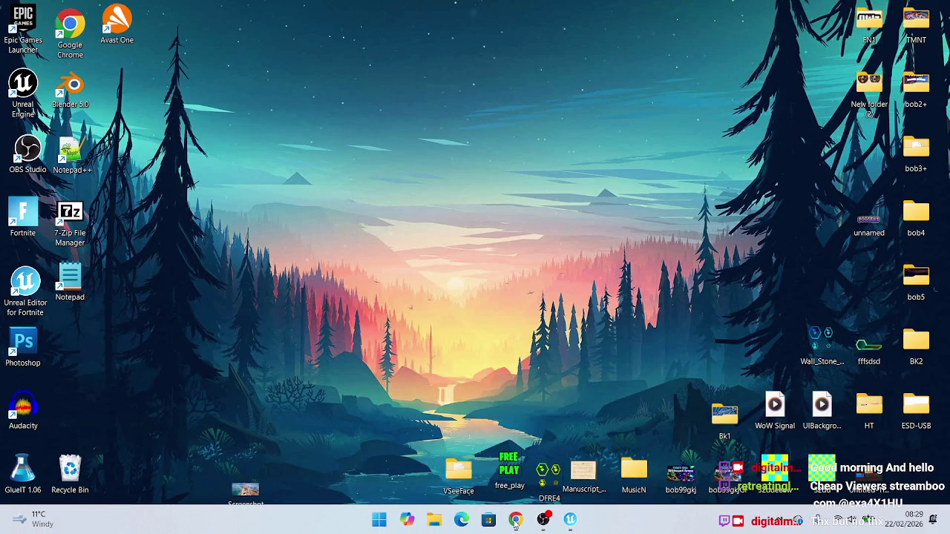
left_click(570, 519)
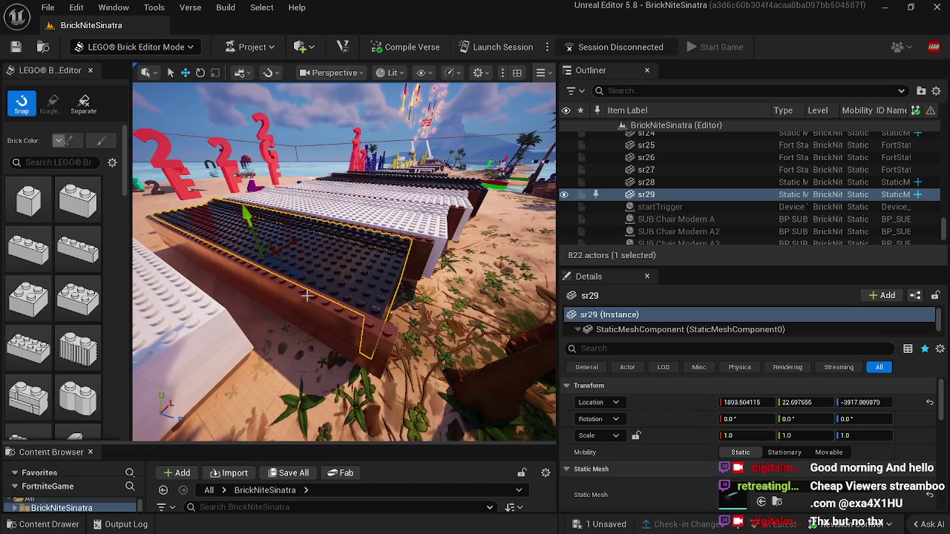
Lower brown strip fgt87 and raise white key sr001m11 to match the other keys.
left_click(303, 313)
mouse_move(256, 296)
left_mouse_down()
mouse_move(249, 260)
mouse_move(295, 276)
left_mouse_up()
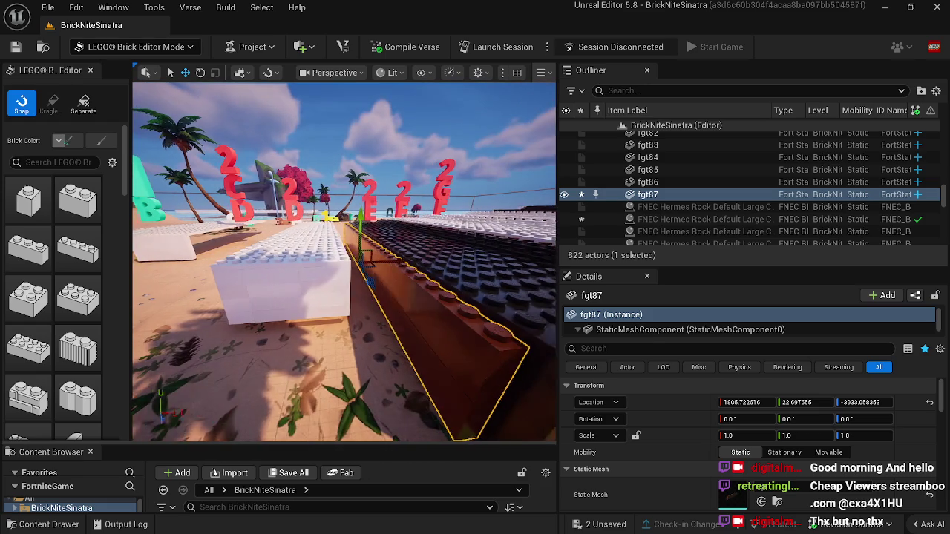
left_click(313, 261)
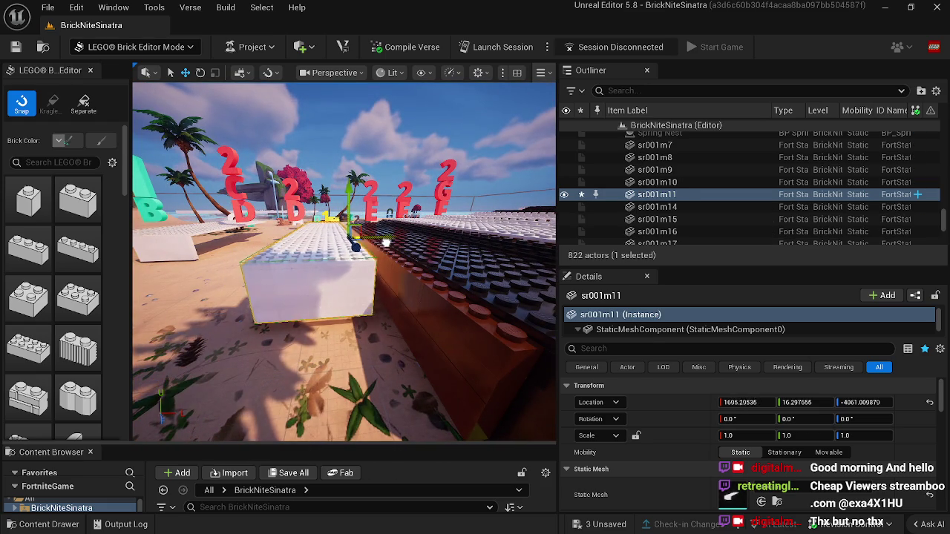
left_click_drag(383, 254, 417, 276)
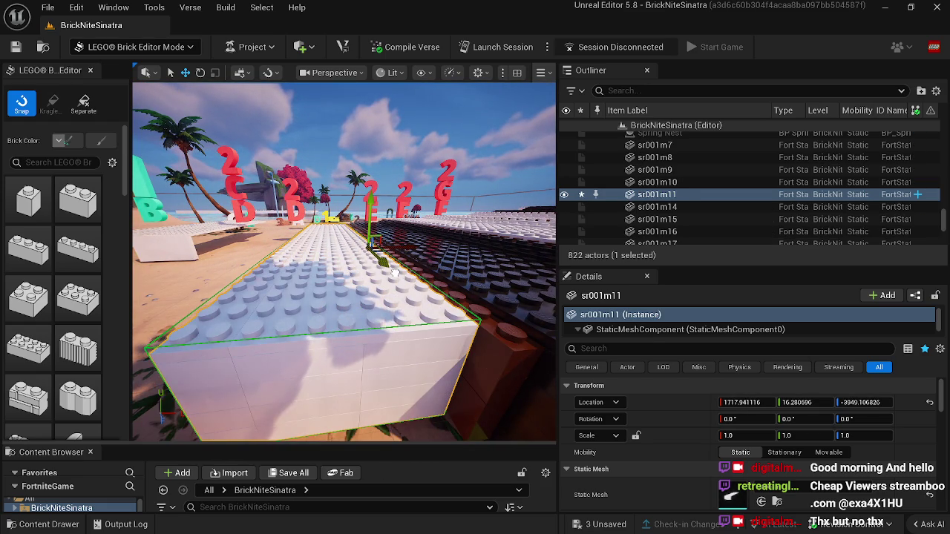
mouse_move(387, 271)
left_mouse_down()
mouse_move(407, 276)
mouse_move(315, 291)
mouse_move(419, 349)
left_mouse_up()
Switch to Selection Mode and select the G, F and red 2 note letters.
left_click(134, 47)
left_click(104, 68)
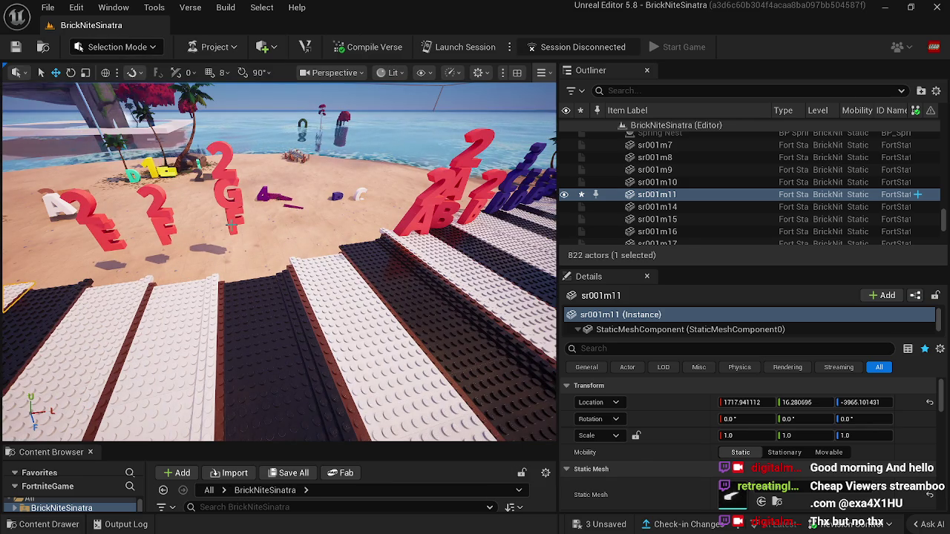
left_click(231, 224)
left_click(229, 195, "ctrl")
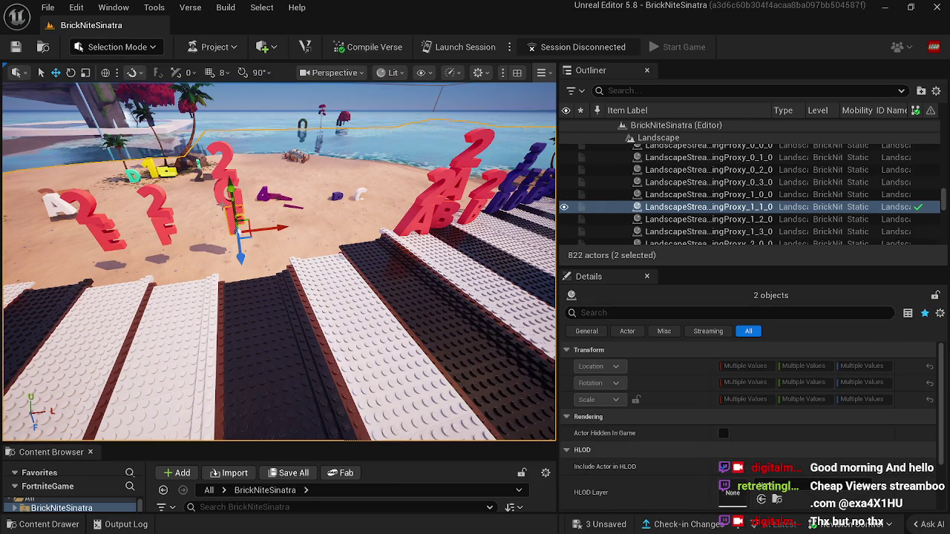
left_click(230, 194)
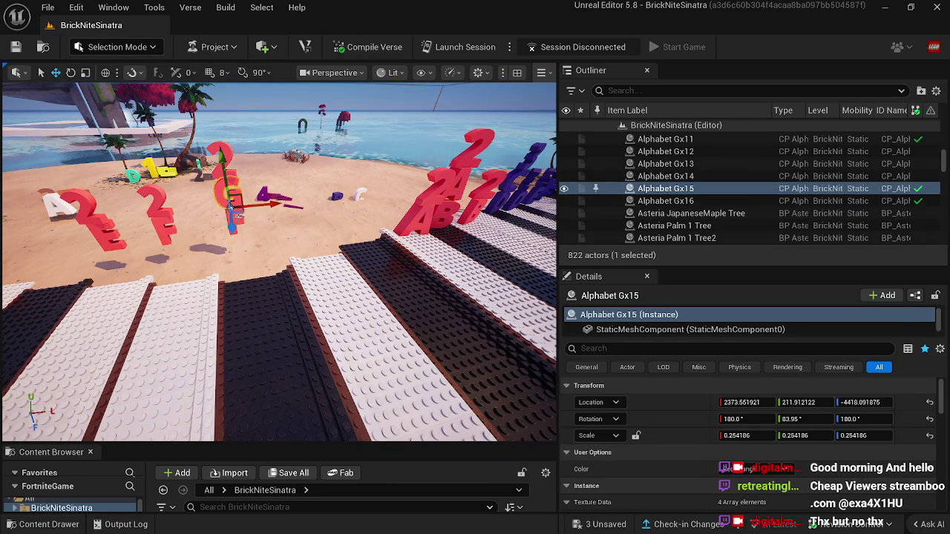
left_click(239, 221, "ctrl")
left_click(226, 175, "ctrl")
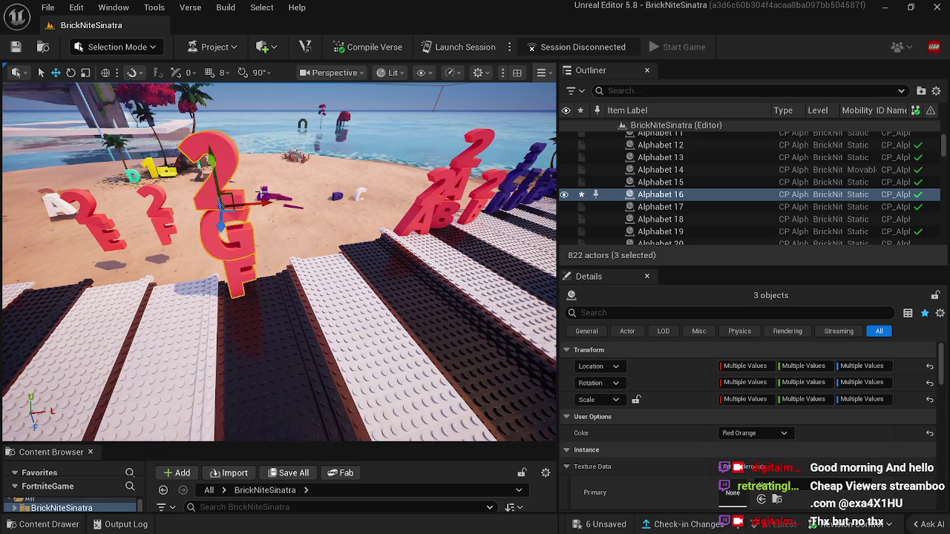
mouse_move(284, 276)
left_mouse_down()
mouse_move(287, 227)
mouse_move(253, 220)
left_mouse_up()
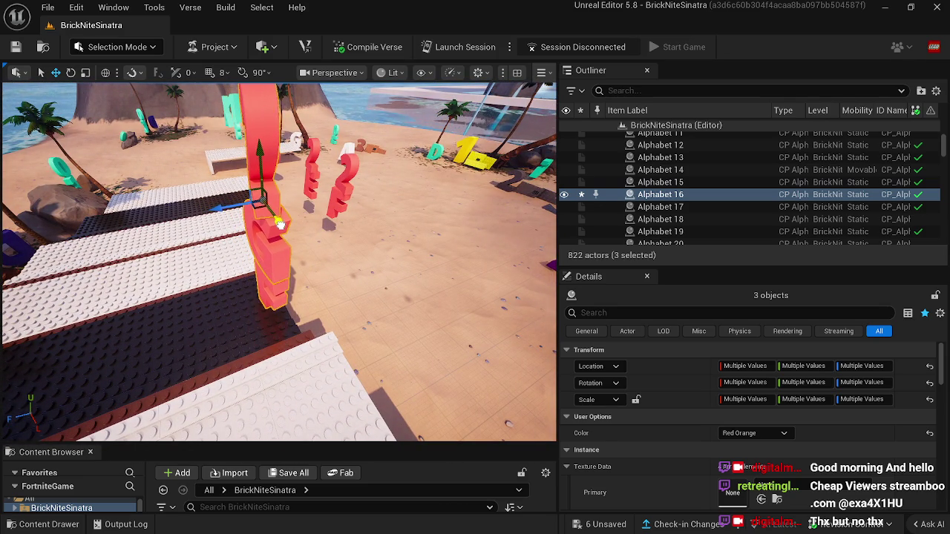
left_click_drag(283, 230, 342, 287)
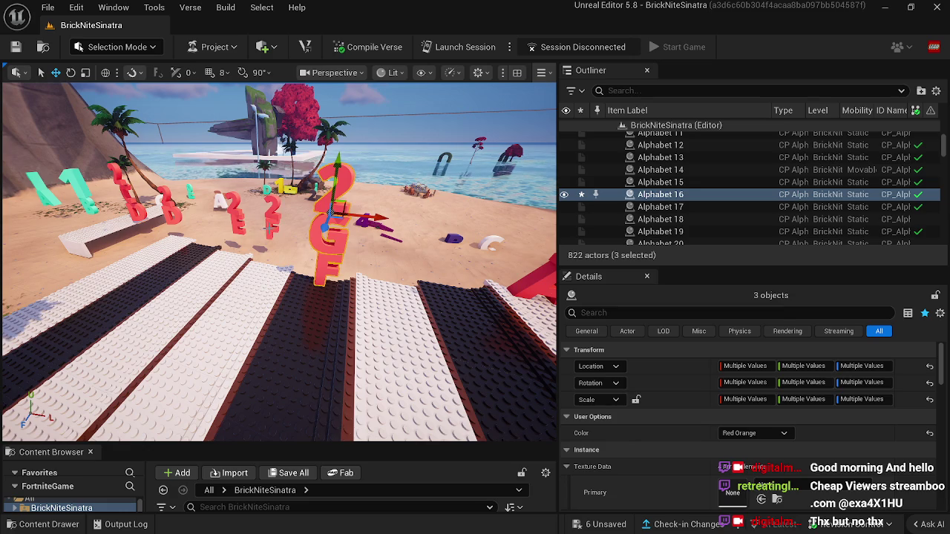
Select the 2 E note label and move it down and right above its white key.
left_click(273, 220)
left_click(264, 225, "ctrl")
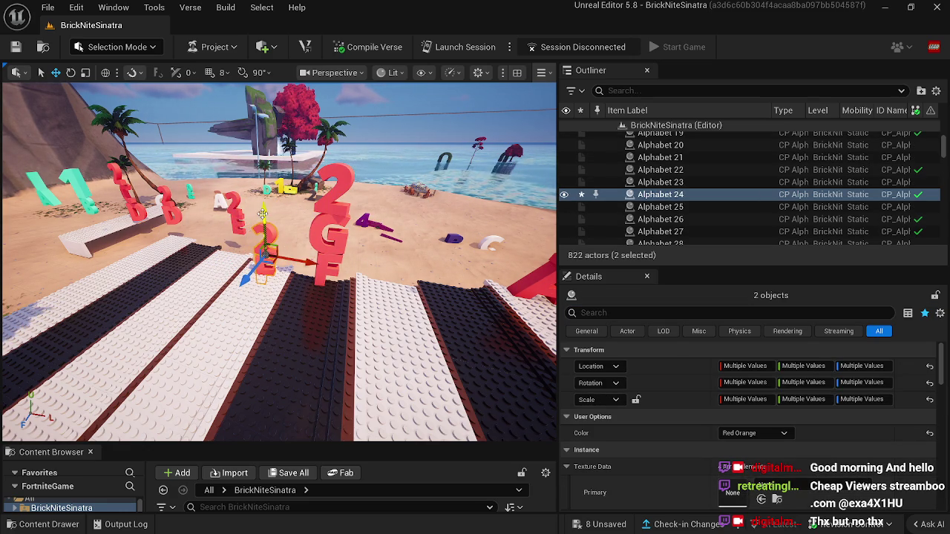
left_click_drag(271, 196, 271, 141)
mouse_move(274, 322)
left_mouse_down()
mouse_move(274, 345)
mouse_move(274, 322)
left_mouse_up()
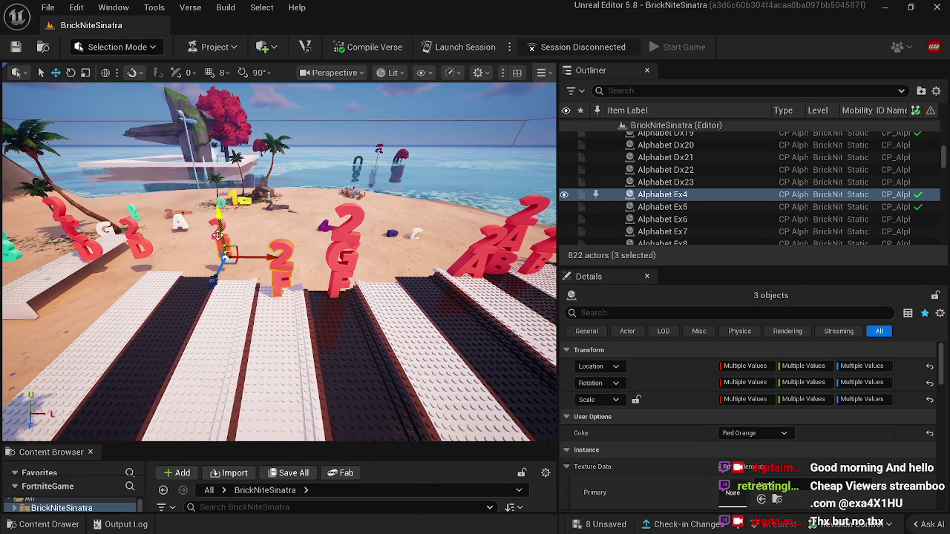
left_click(217, 236, "ctrl")
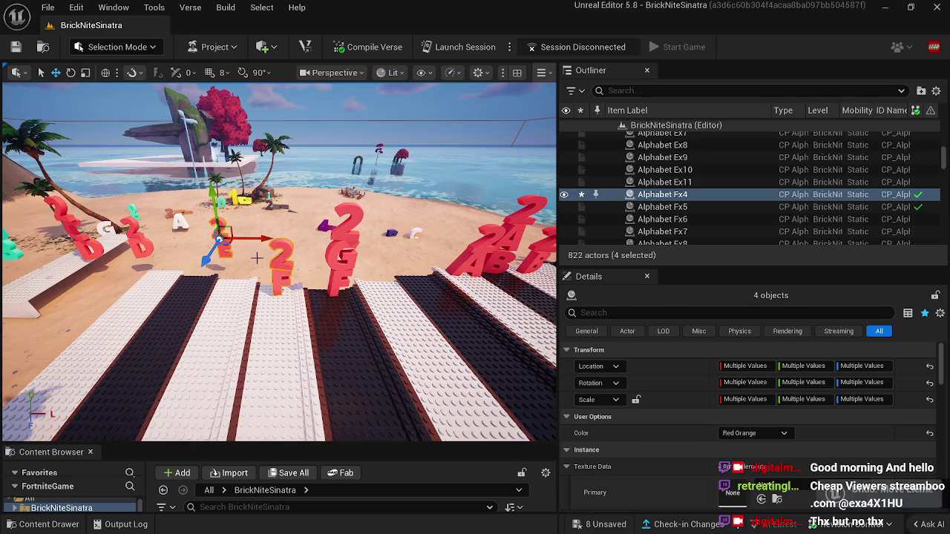
left_click(245, 257)
left_click(219, 250)
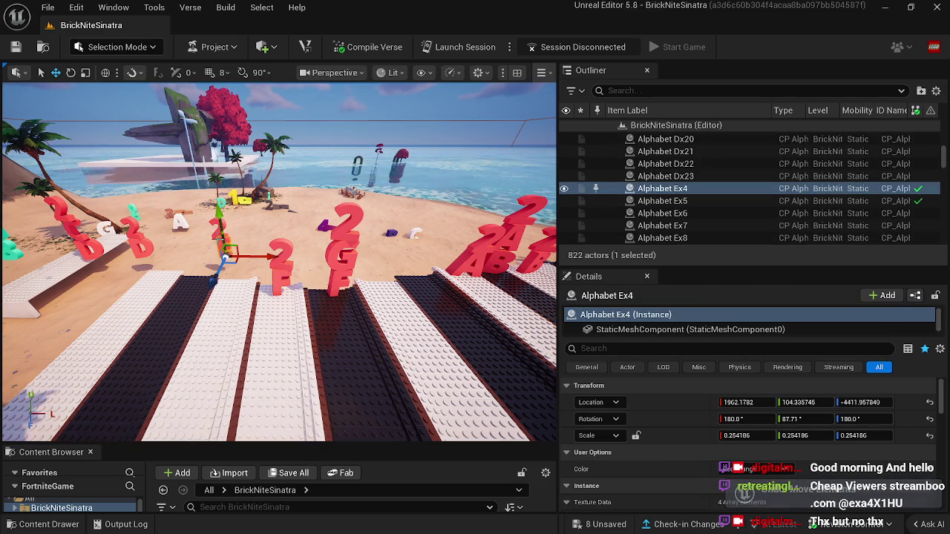
left_click(212, 254, "ctrl")
left_click_drag(205, 260, 198, 303)
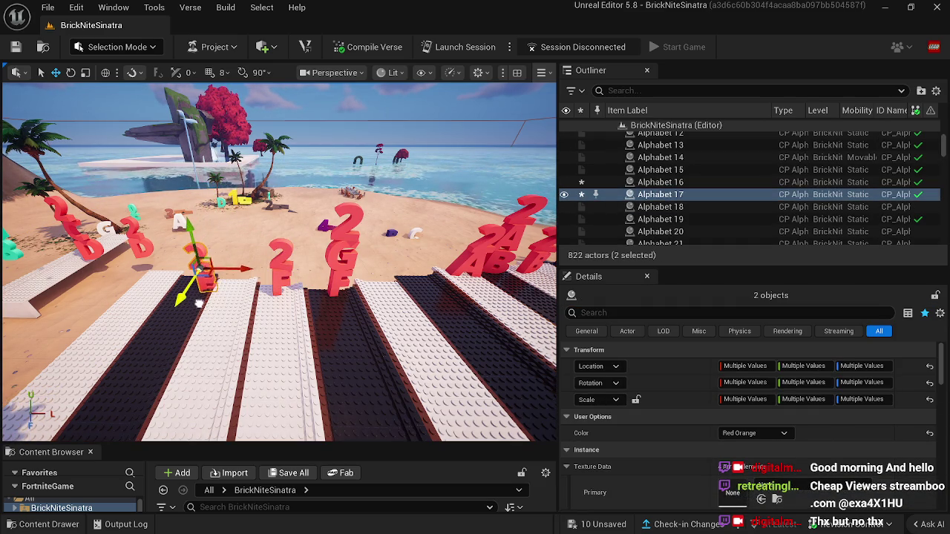
left_click_drag(234, 270, 266, 274)
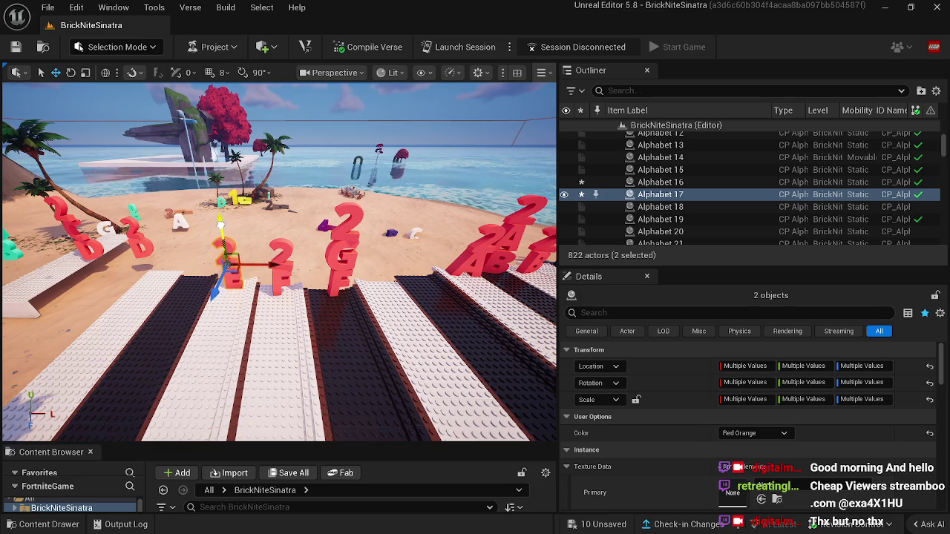
Select the red 2 D note label and strip fgt87 over the new white key.
left_click(248, 308)
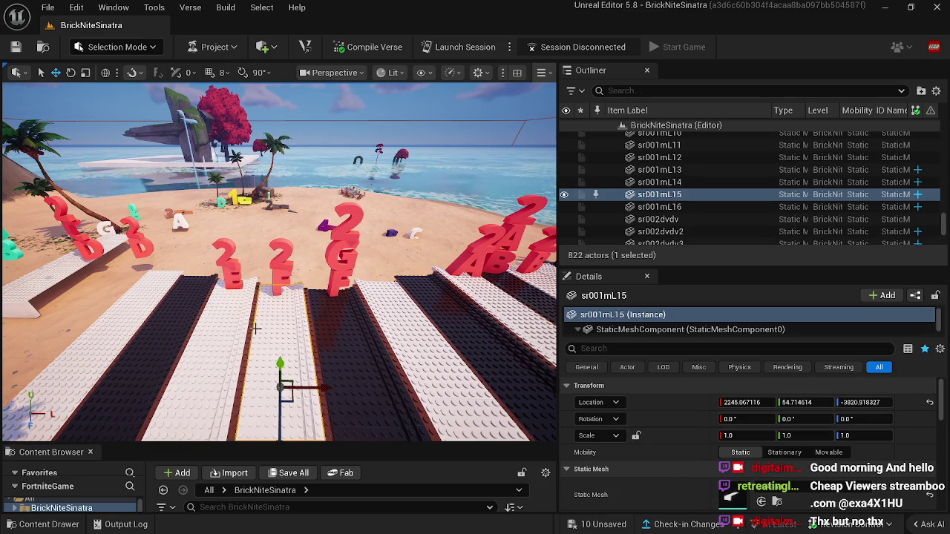
left_click_drag(276, 320, 327, 316)
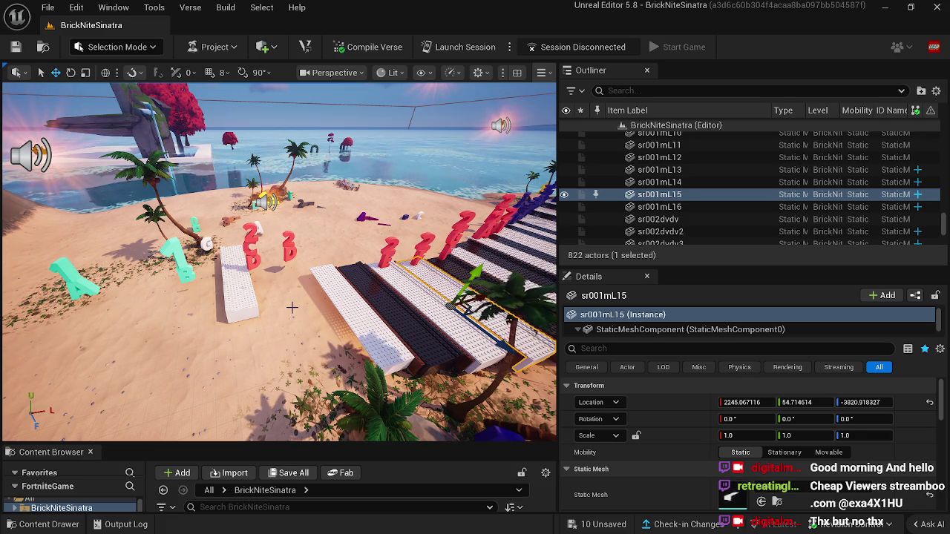
left_click(287, 253)
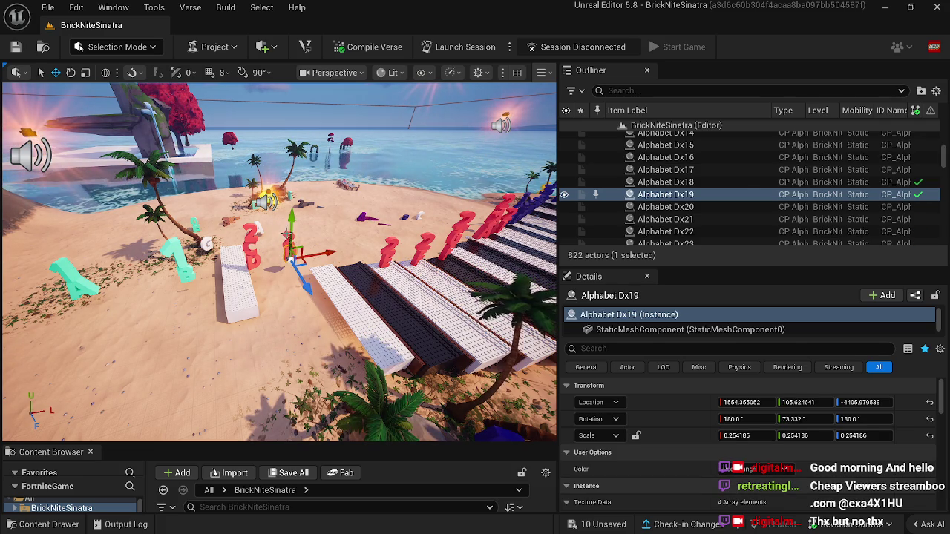
left_click(294, 253, "ctrl")
left_click_drag(291, 252, 275, 356)
left_click(274, 357)
left_click(340, 282)
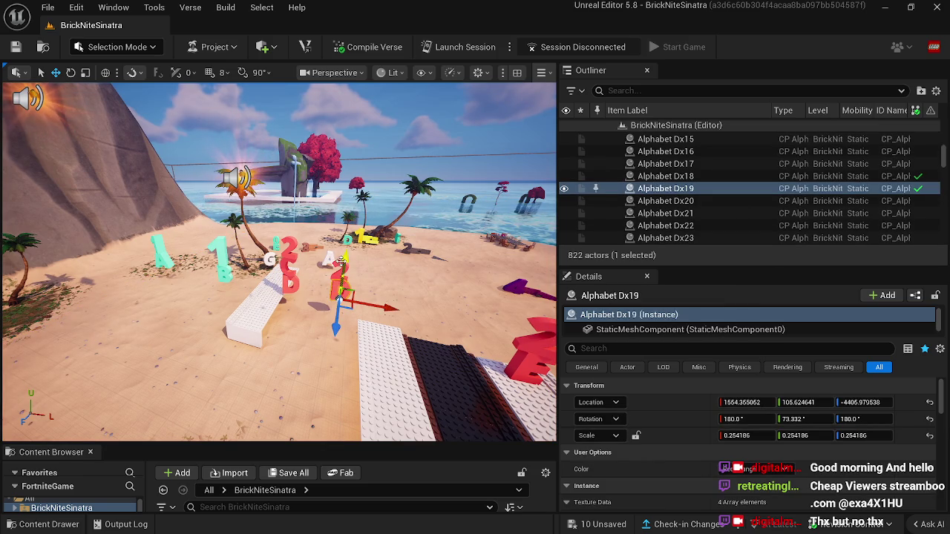
left_click(349, 284, "ctrl")
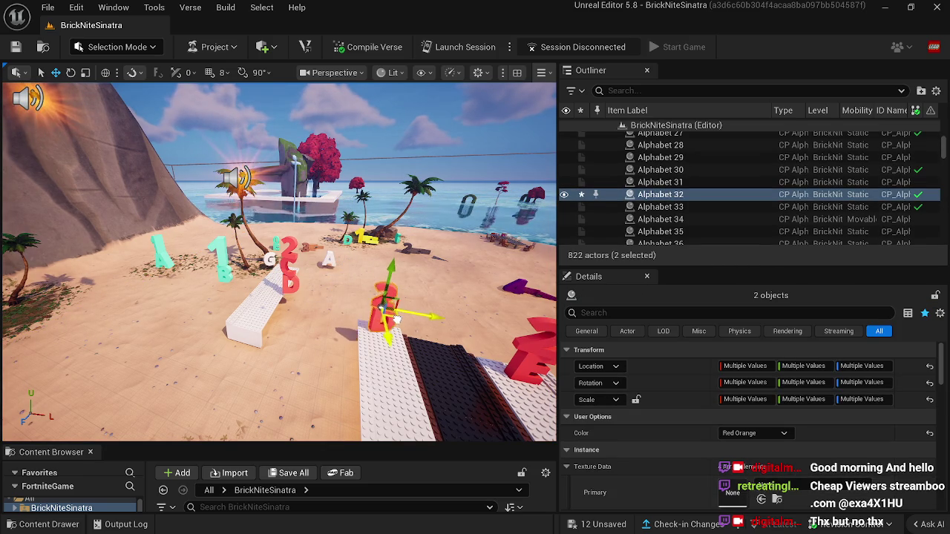
left_click_drag(399, 327, 378, 286)
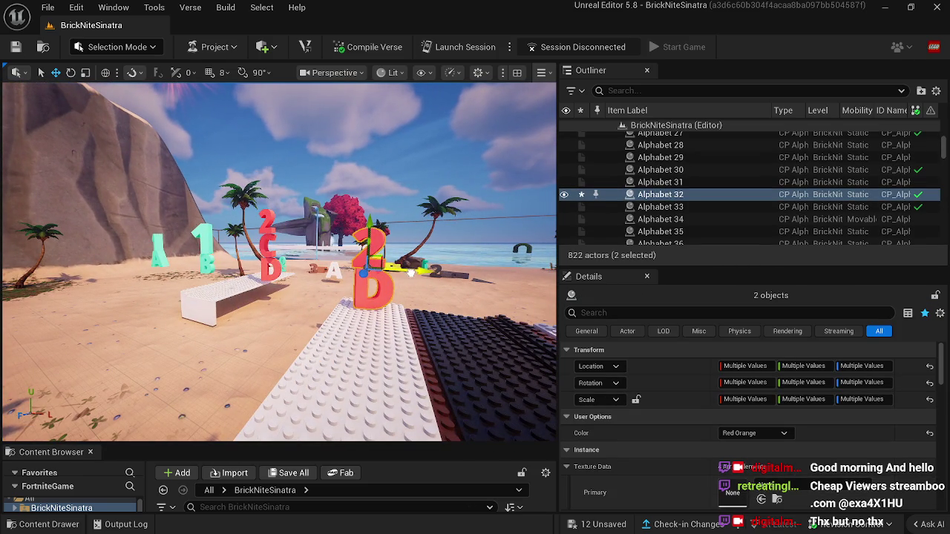
left_click(414, 327)
mouse_move(414, 327)
left_mouse_down()
mouse_move(319, 327)
mouse_move(271, 275)
left_mouse_up()
left_click(118, 47)
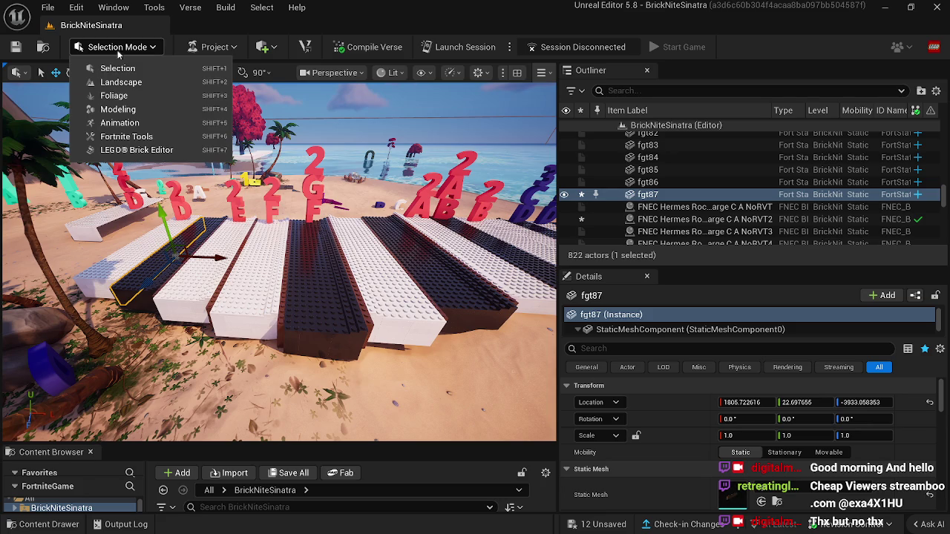
Sculpt the sand around the brick keys' bases, undoing one overshoot, then lower it near the rock and log.
left_click(123, 81)
left_click_drag(260, 253, 317, 279)
left_click(22, 123)
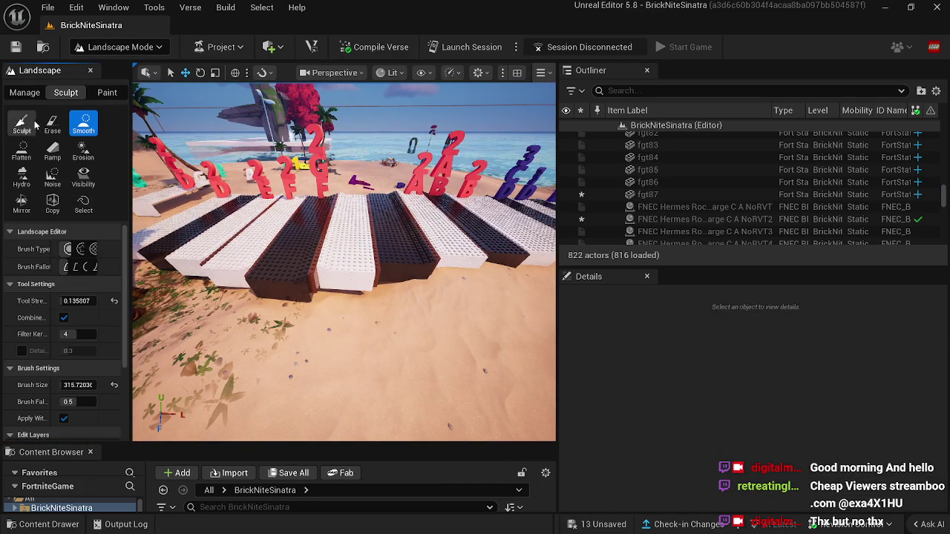
left_click_drag(318, 275, 412, 263)
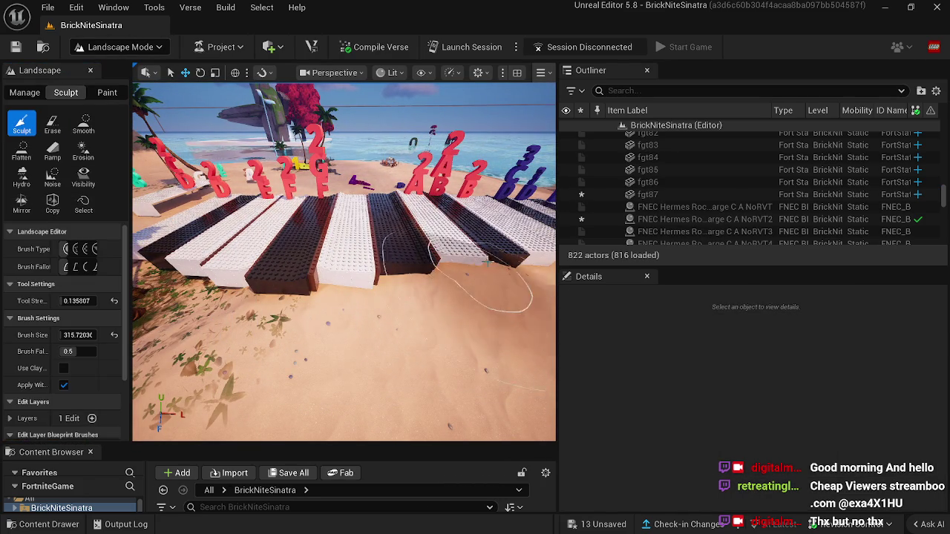
key("ctrl+z")
mouse_move(230, 285)
left_mouse_down()
mouse_move(275, 254)
mouse_move(169, 307)
mouse_move(189, 269)
mouse_move(177, 287)
left_mouse_up()
scroll(177, 287, "down", 10)
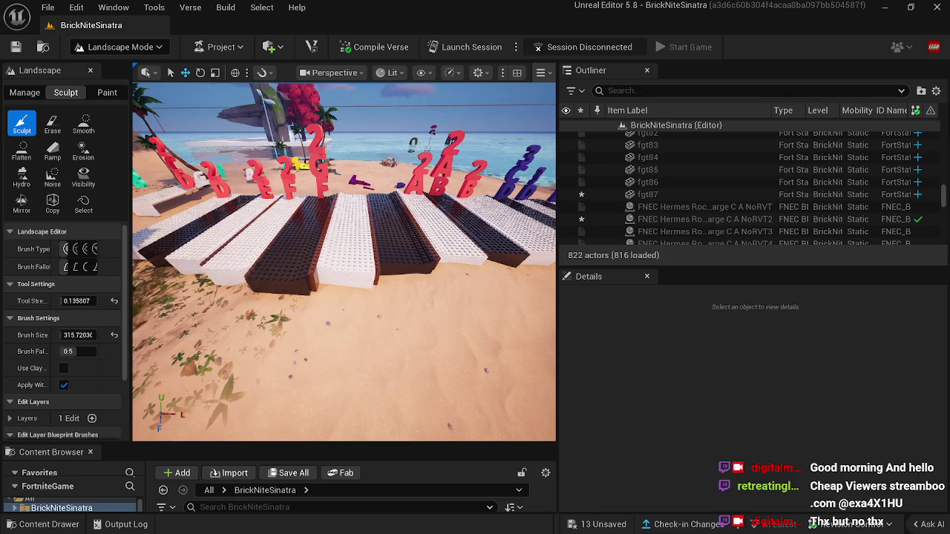
mouse_move(264, 292)
left_mouse_down()
mouse_move(275, 286)
mouse_move(393, 350)
mouse_move(404, 379)
mouse_move(475, 356)
mouse_move(388, 311)
mouse_move(341, 319)
mouse_move(255, 307)
mouse_move(215, 322)
mouse_move(265, 301)
mouse_move(186, 245)
left_mouse_up()
Smooth the sculpted sand around the piano keys with the Smooth tool.
left_click(83, 125)
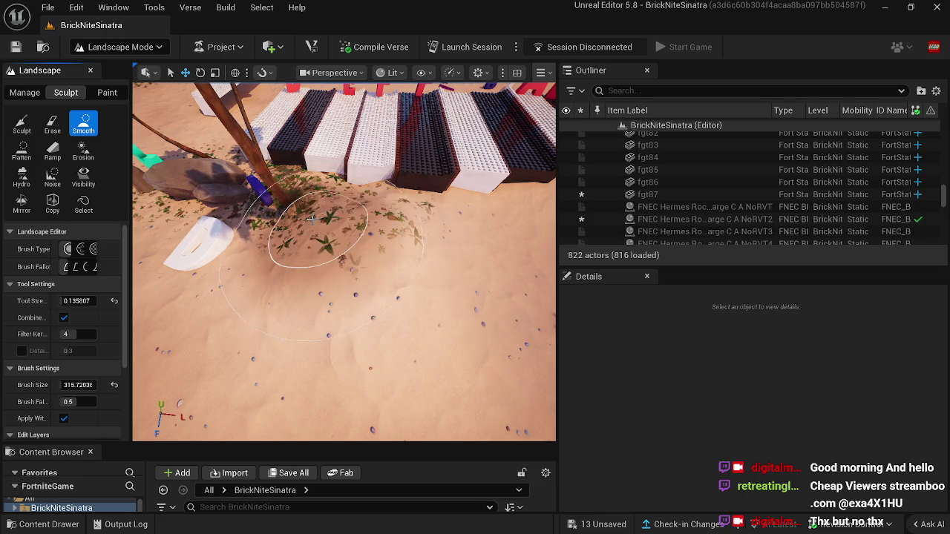
mouse_move(444, 360)
left_mouse_down()
mouse_move(451, 247)
mouse_move(438, 297)
mouse_move(403, 339)
mouse_move(319, 296)
mouse_move(326, 371)
left_mouse_up()
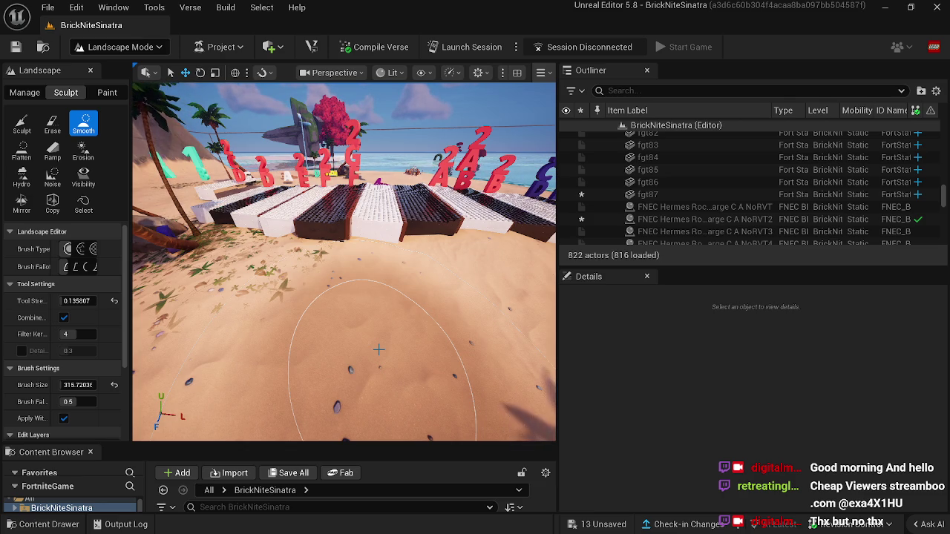
scroll(456, 255, "up", 5)
scroll(428, 262, "down", 5)
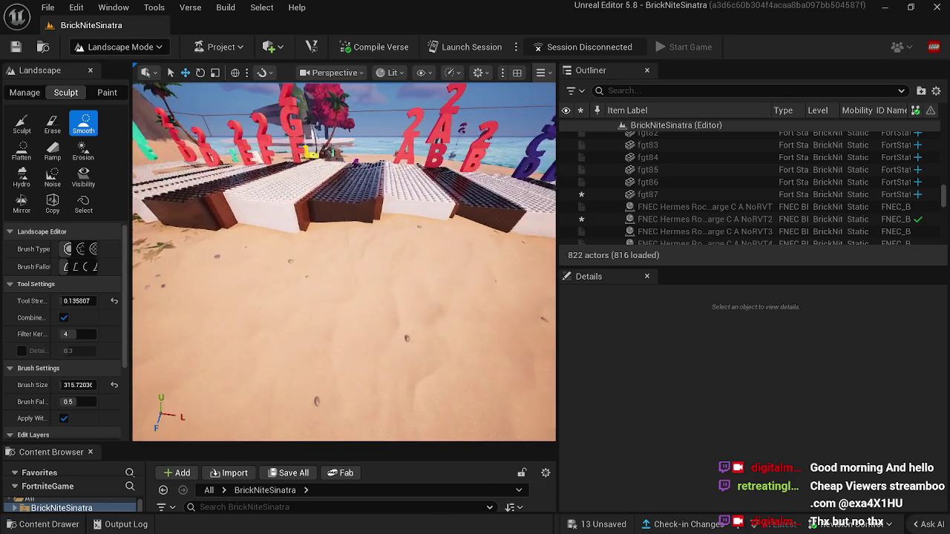
mouse_move(326, 261)
left_mouse_down()
mouse_move(208, 260)
mouse_move(190, 241)
mouse_move(189, 282)
left_mouse_up()
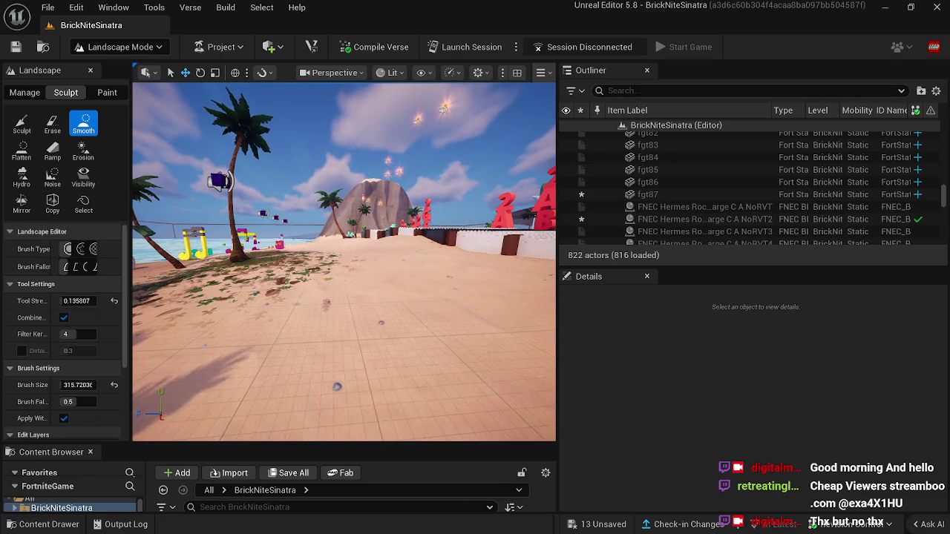
Raise sand mounds beside the palm tree with Sculpt, then soften them with Smooth.
left_click(27, 130)
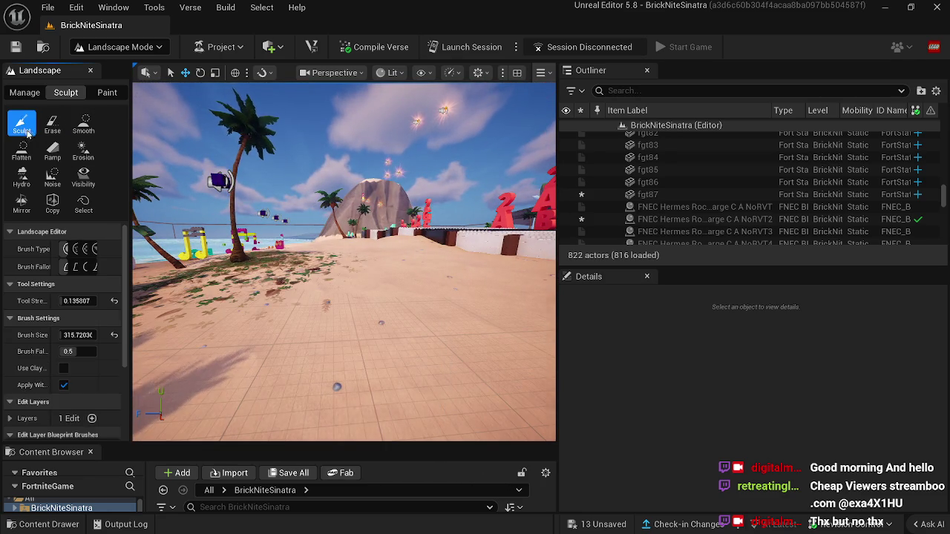
left_click_drag(270, 273, 229, 272)
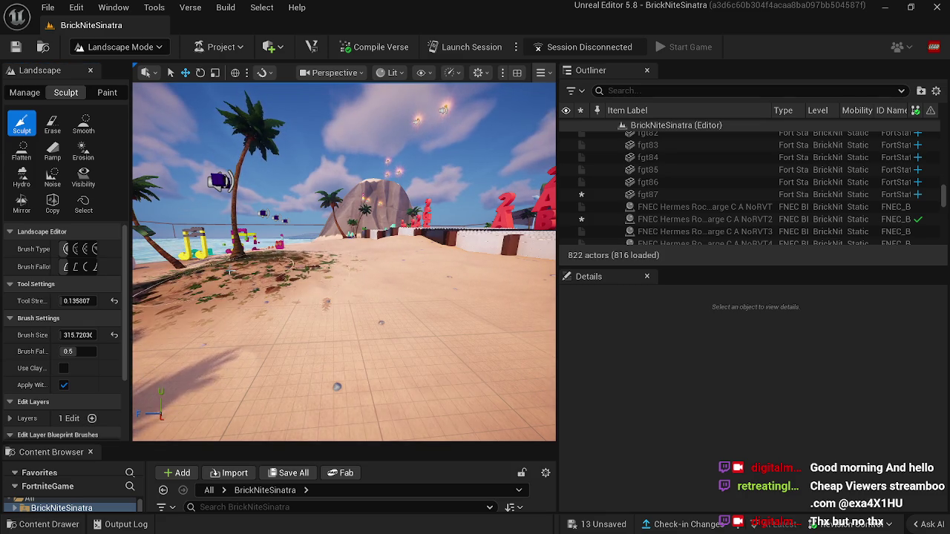
mouse_move(287, 314)
left_mouse_down()
mouse_move(356, 314)
mouse_move(311, 283)
mouse_move(322, 261)
left_mouse_up()
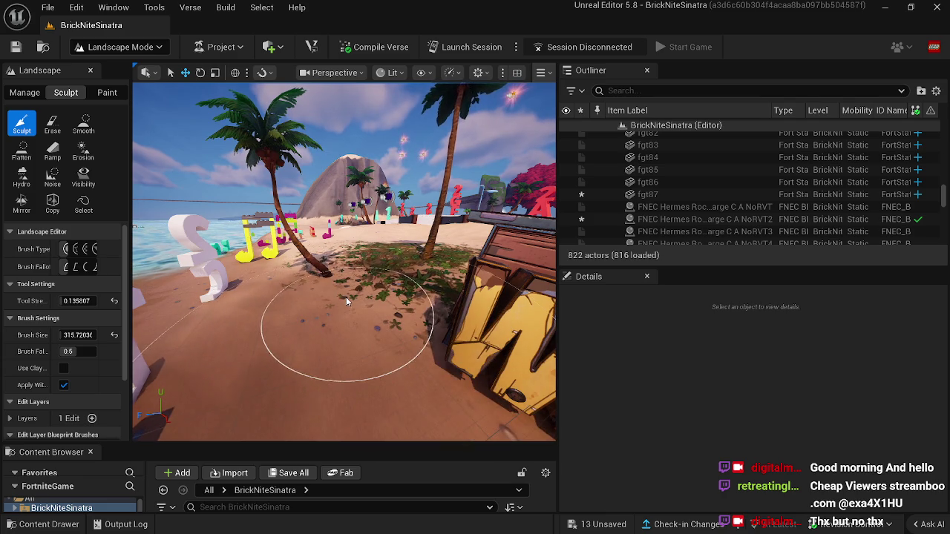
mouse_move(370, 305)
left_mouse_down()
mouse_move(416, 297)
mouse_move(319, 267)
left_mouse_up()
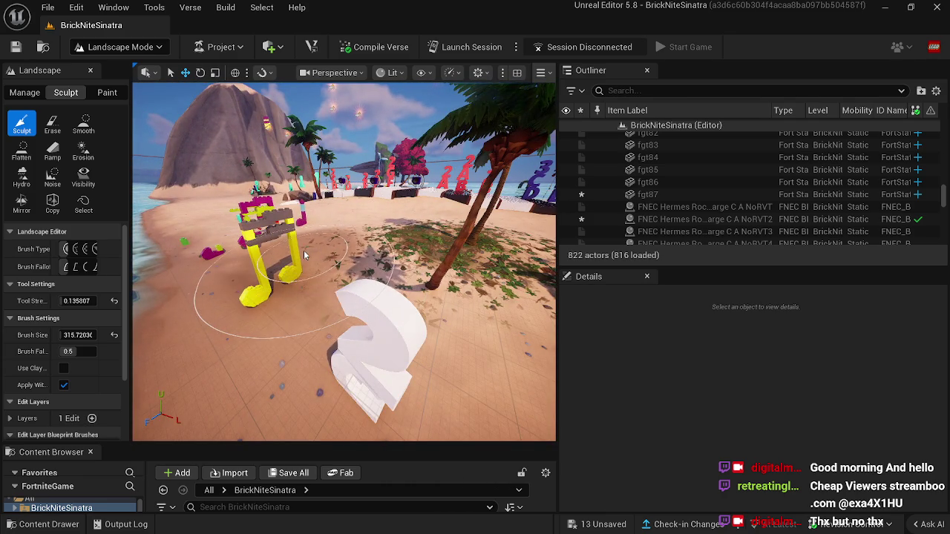
mouse_move(427, 238)
left_mouse_down()
mouse_move(393, 245)
mouse_move(312, 304)
mouse_move(230, 276)
mouse_move(249, 274)
left_mouse_up()
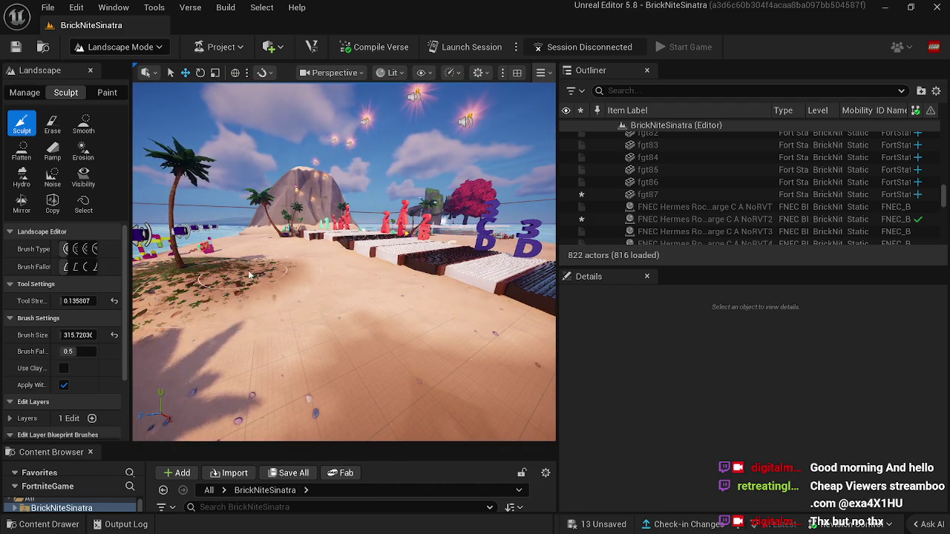
left_click_drag(275, 297, 237, 301)
left_click(83, 122)
mouse_move(312, 297)
left_mouse_down()
mouse_move(275, 350)
mouse_move(271, 382)
mouse_move(336, 314)
mouse_move(297, 371)
mouse_move(252, 342)
mouse_move(305, 356)
mouse_move(334, 237)
mouse_move(362, 236)
mouse_move(378, 218)
mouse_move(353, 234)
mouse_move(342, 264)
left_mouse_up()
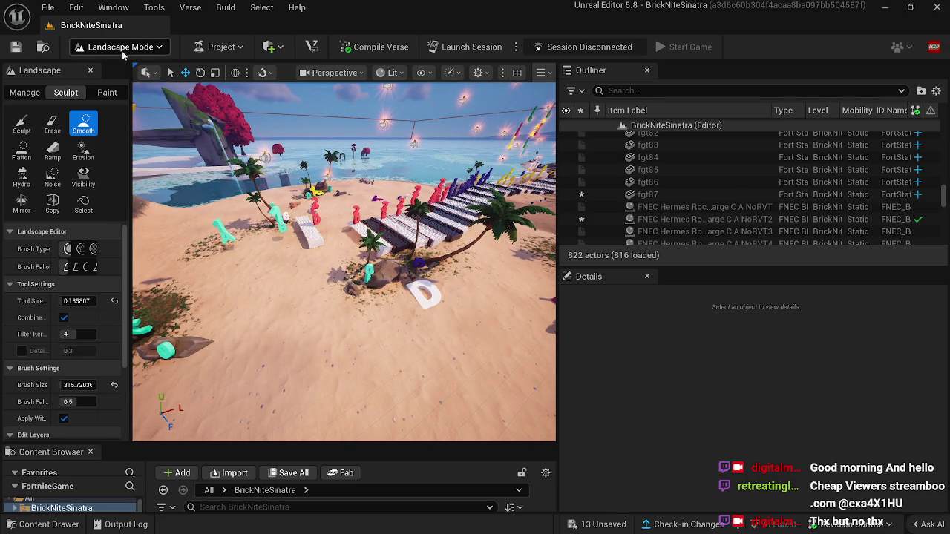
In Selection Mode, move the white end key sr0022m13 outward on the sand.
left_click(121, 46)
left_click(113, 68)
left_click_drag(210, 220, 210, 220)
left_click_drag(232, 276, 233, 276)
left_click(229, 260)
mouse_move(222, 223)
left_mouse_down()
mouse_move(254, 241)
mouse_move(242, 239)
left_mouse_up()
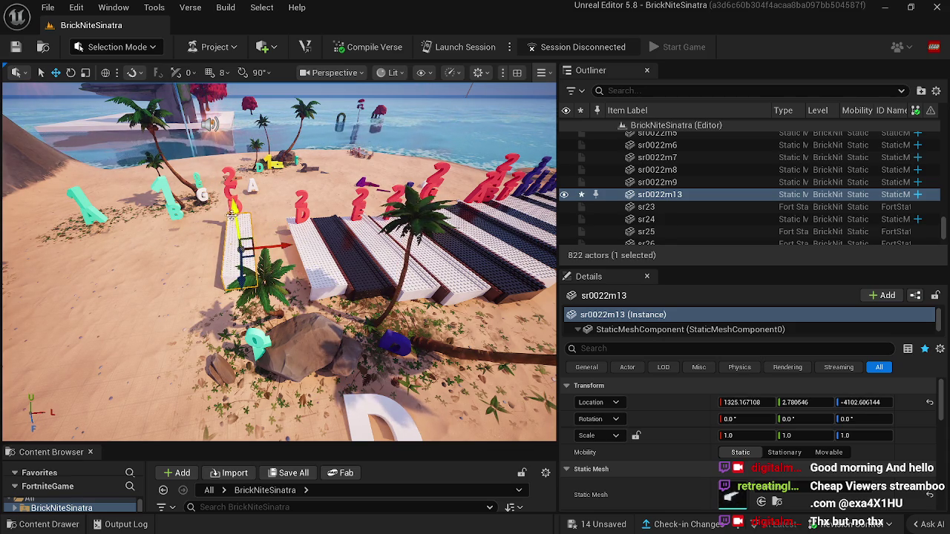
Slide the three red Alphabet letters, including Dx4, to the right.
left_click(232, 215)
left_click(233, 208)
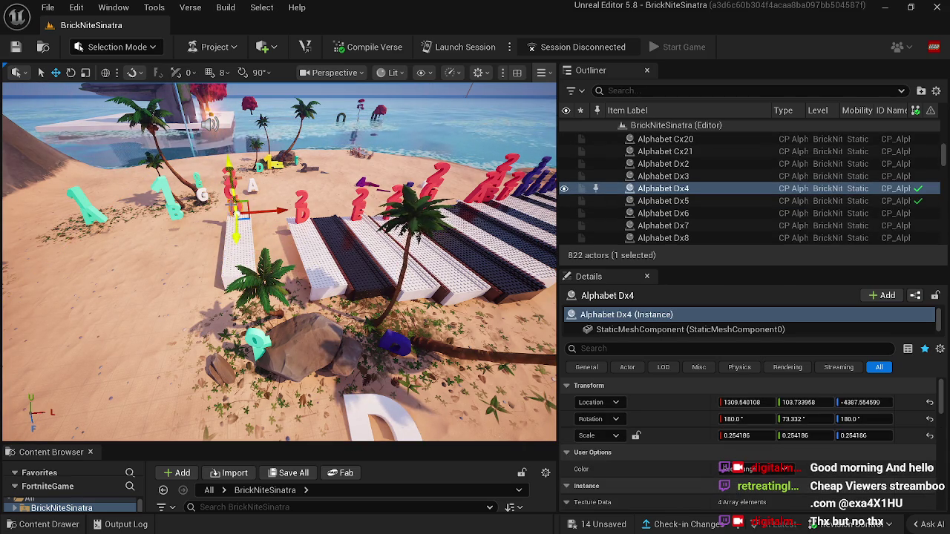
left_click(231, 179, "ctrl")
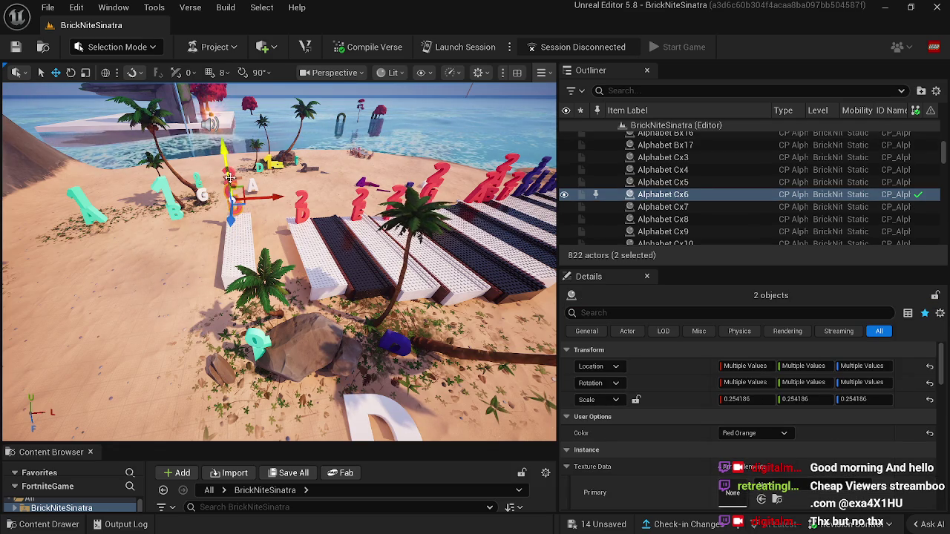
left_click_drag(239, 187, 273, 187)
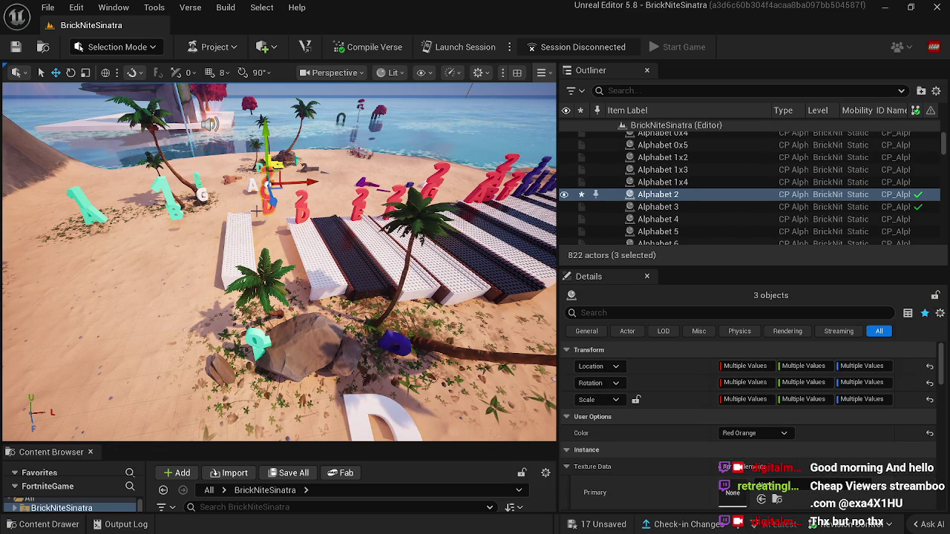
left_click(177, 236)
Alt-drag black key sr29 to create copy sr30 and nudge it into line.
left_click_drag(177, 236, 301, 235)
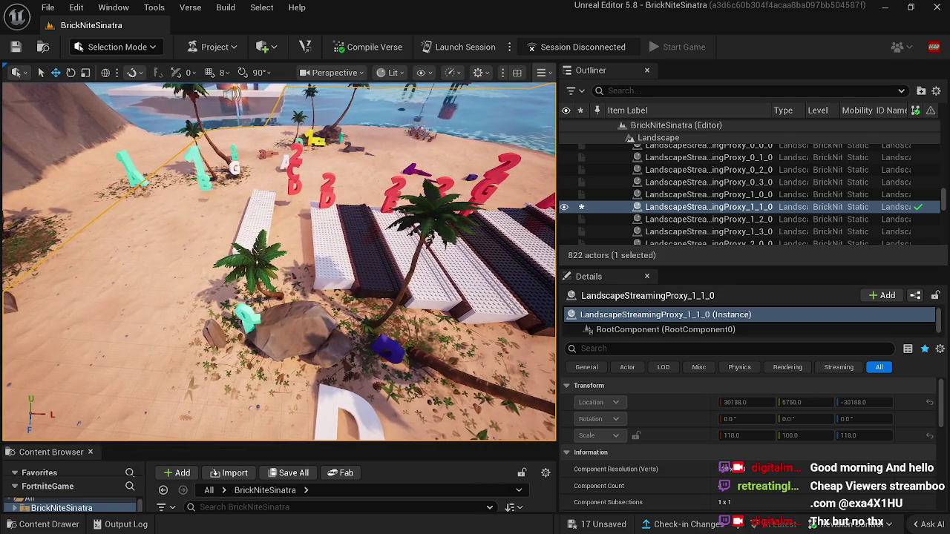
left_click(367, 243)
left_click_drag(367, 243, 331, 252)
left_click_drag(290, 215, 209, 216)
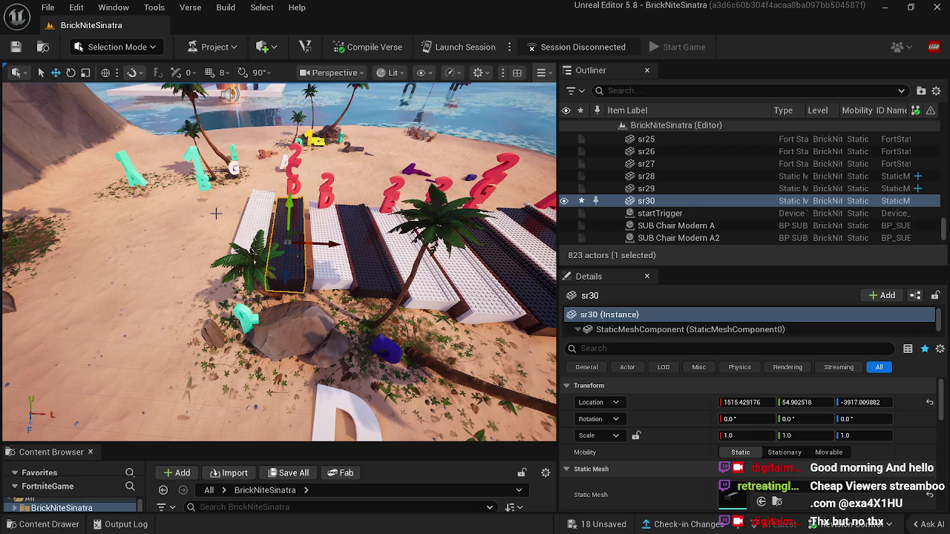
left_click_drag(279, 259, 344, 261)
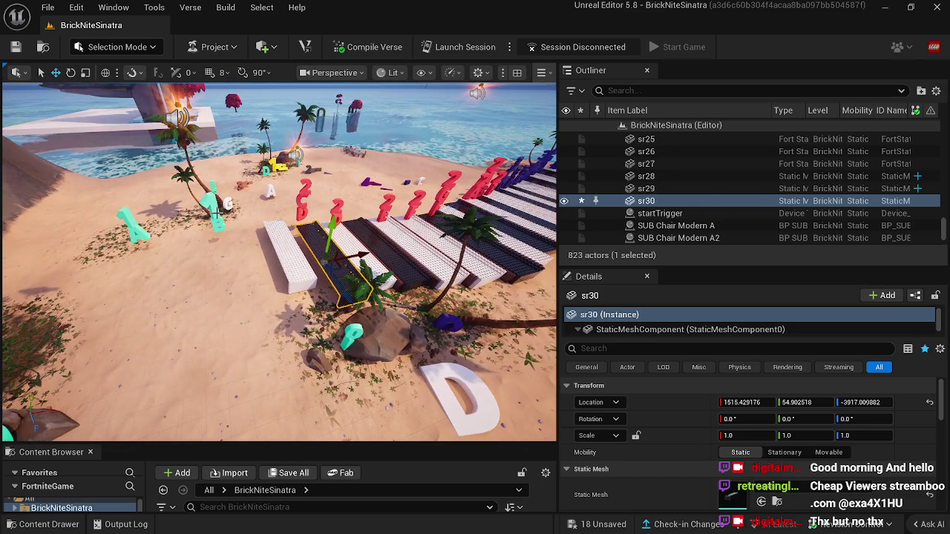
left_click(305, 273)
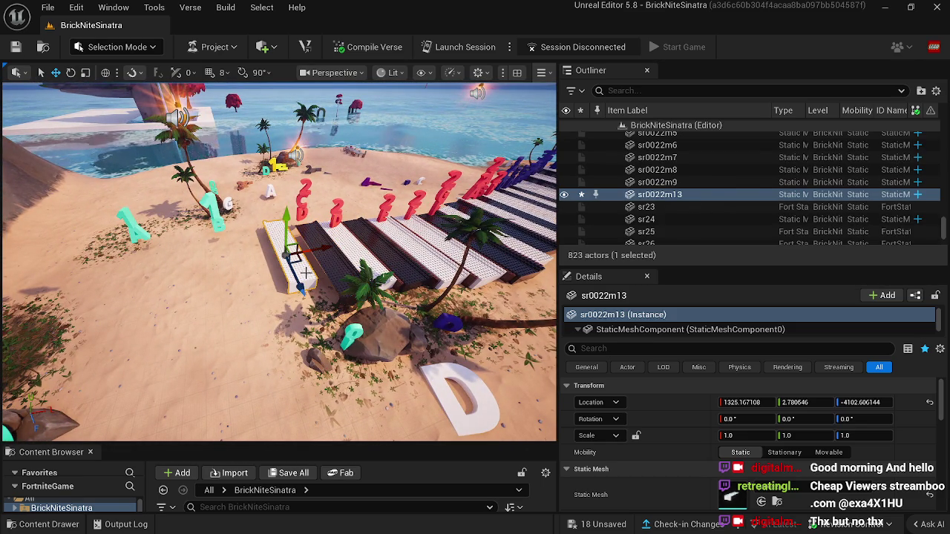
Alt-drag white key sr0022m13 to add a key on the left, and slide two cyan letters right.
left_click_drag(305, 273, 271, 280)
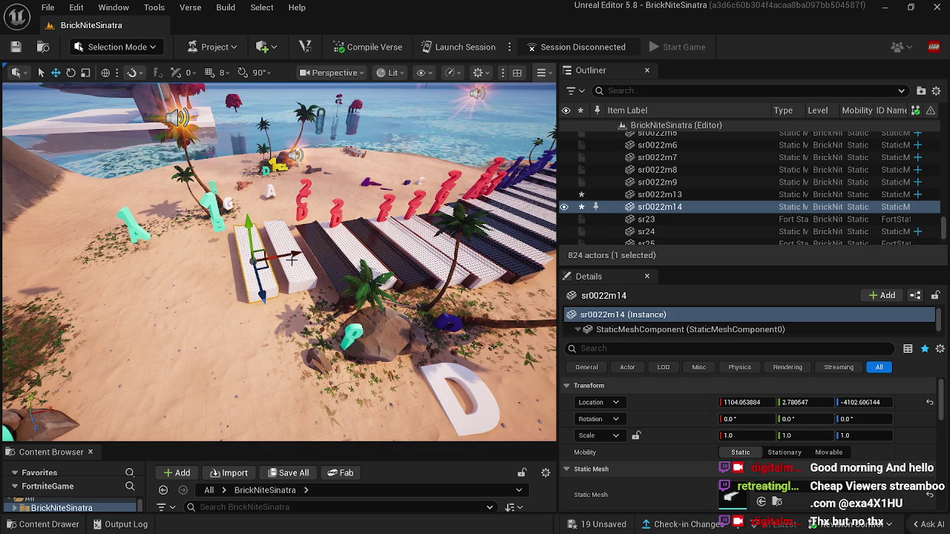
left_click(222, 220)
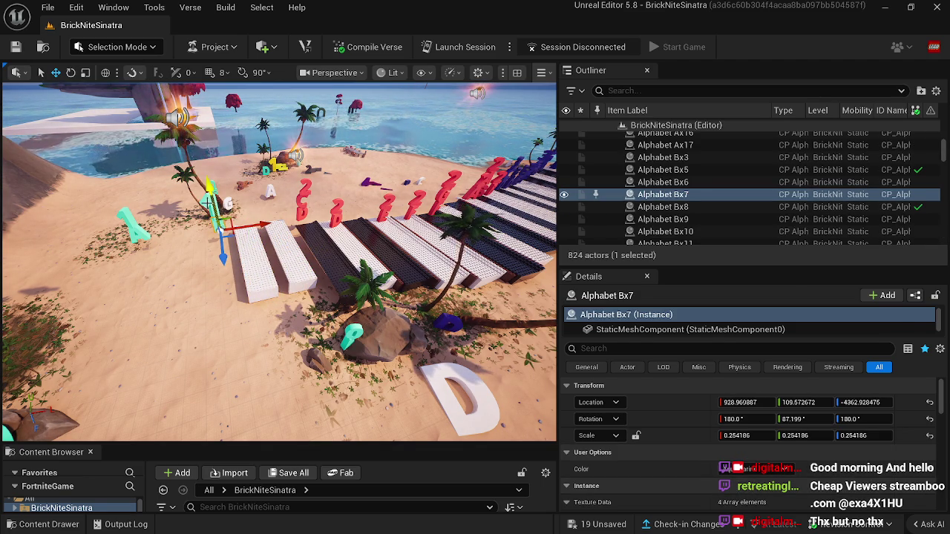
left_click(215, 208, "ctrl")
left_click_drag(229, 217, 264, 214)
left_click(239, 309)
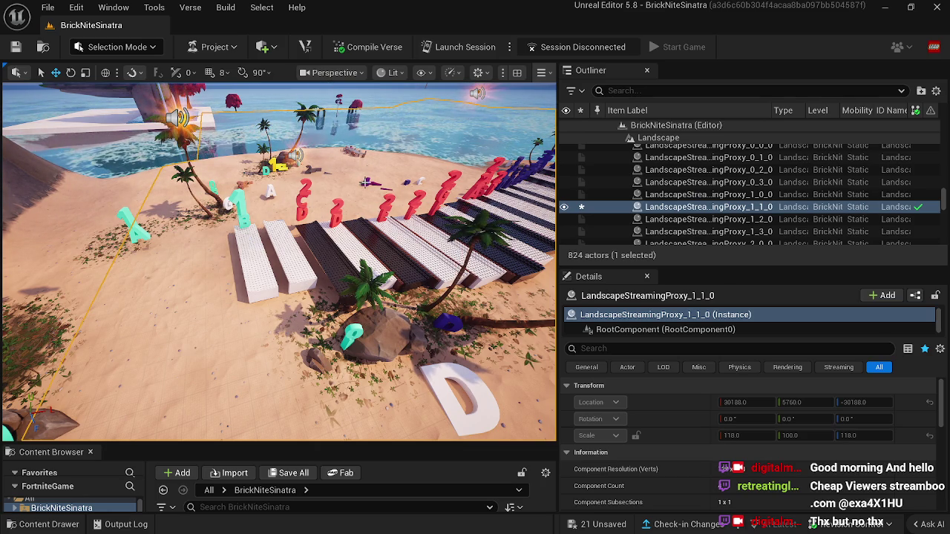
Duplicate sr30 and sr0022m14 with Ctrl+D, moving the copies sr31 and sr0022m15 left.
left_click(320, 253)
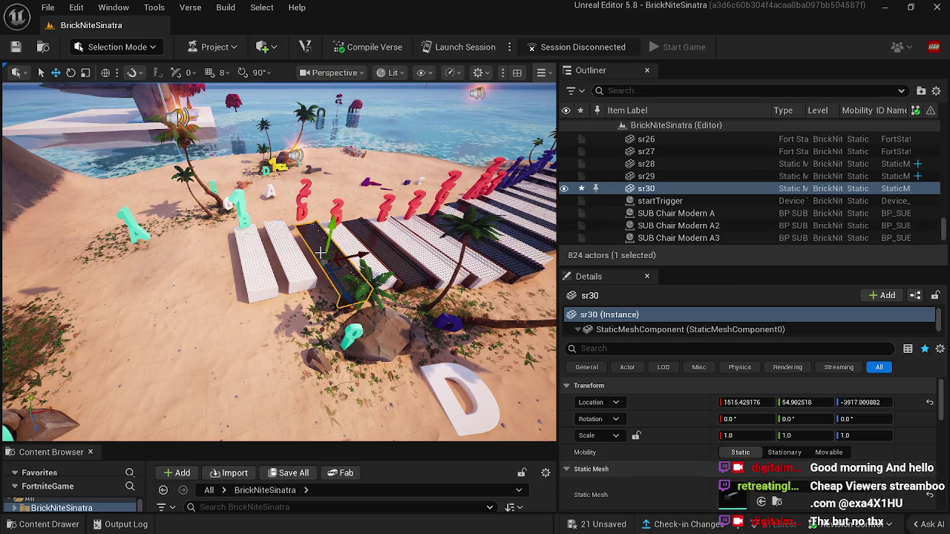
key("ctrl+d")
left_click_drag(364, 256, 251, 280)
left_click(259, 256)
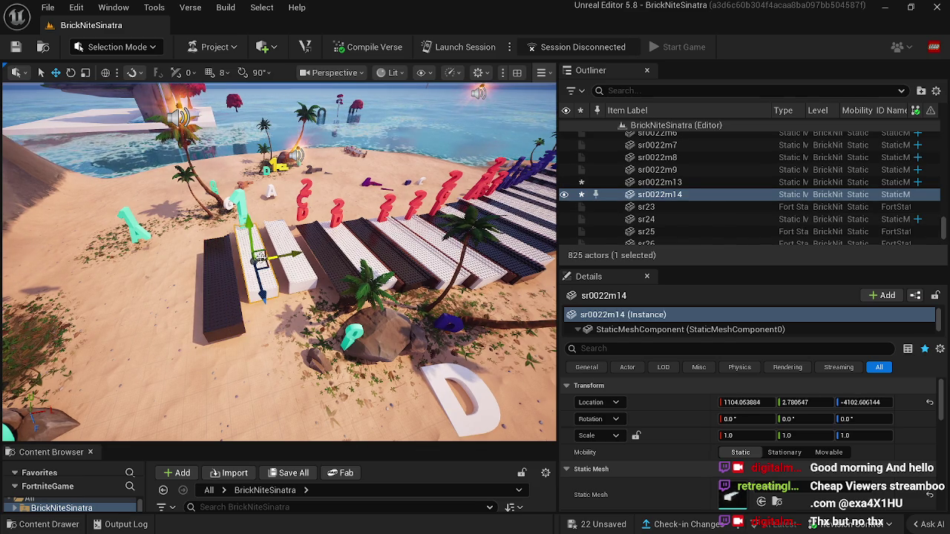
key("ctrl+d")
left_click_drag(293, 256, 226, 276)
Select the two left cyan note letters, then view the extended piano.
left_click(135, 229)
left_click(126, 219, "ctrl")
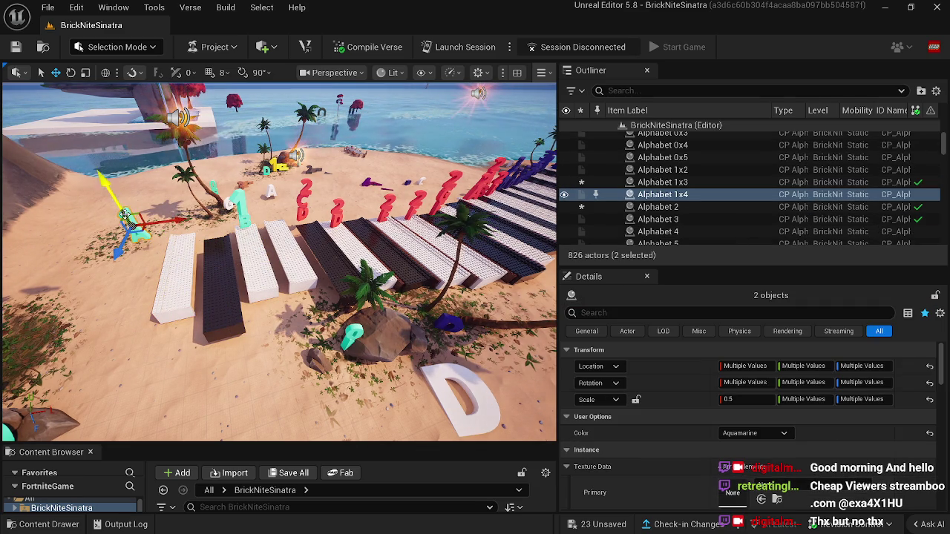
left_click(183, 289)
left_click_drag(182, 289, 125, 288)
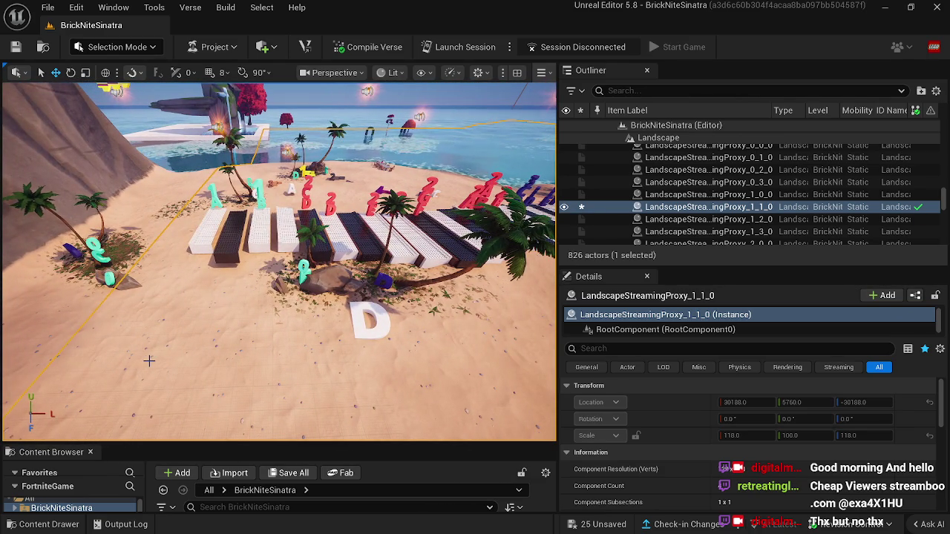
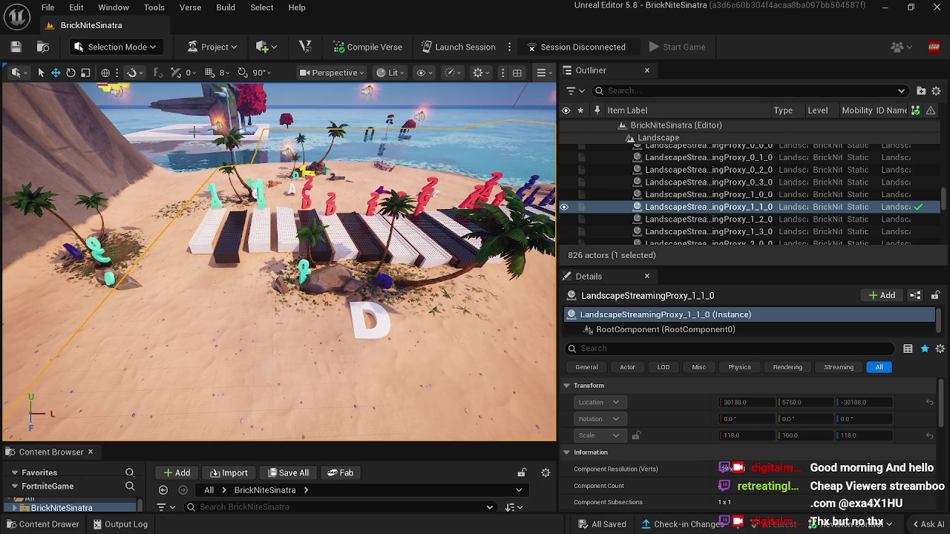
Select the piano keys and slide white key sr0022m15 toward the walkway's beach end.
left_click_drag(306, 326, 212, 332)
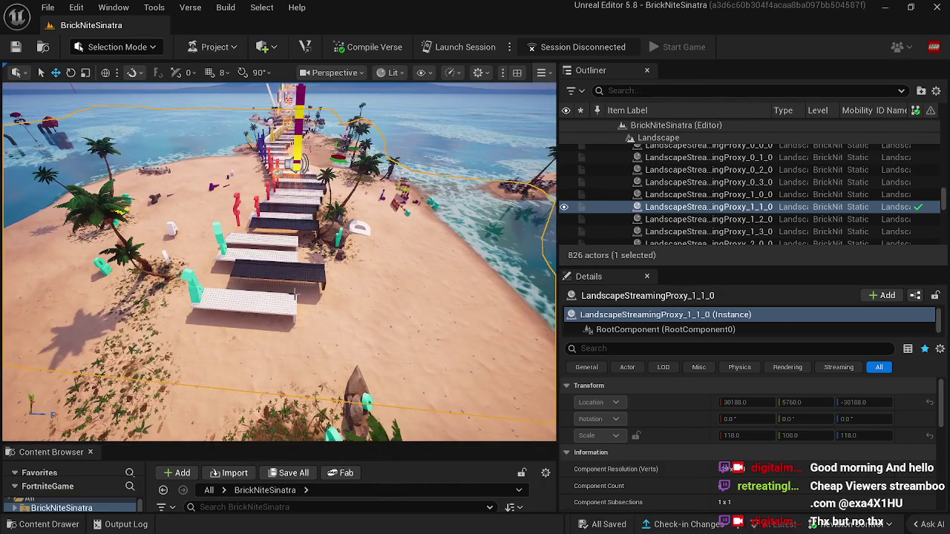
left_click(301, 278)
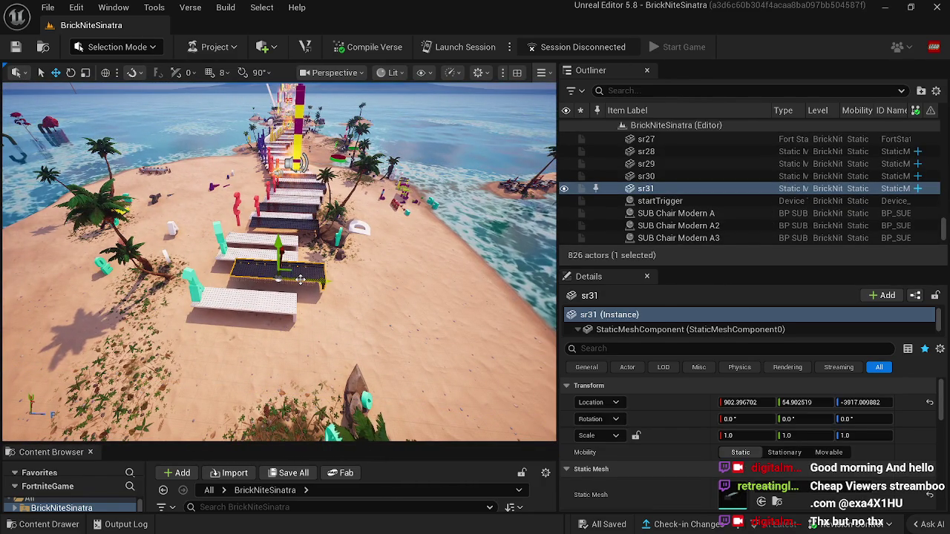
left_click(301, 280)
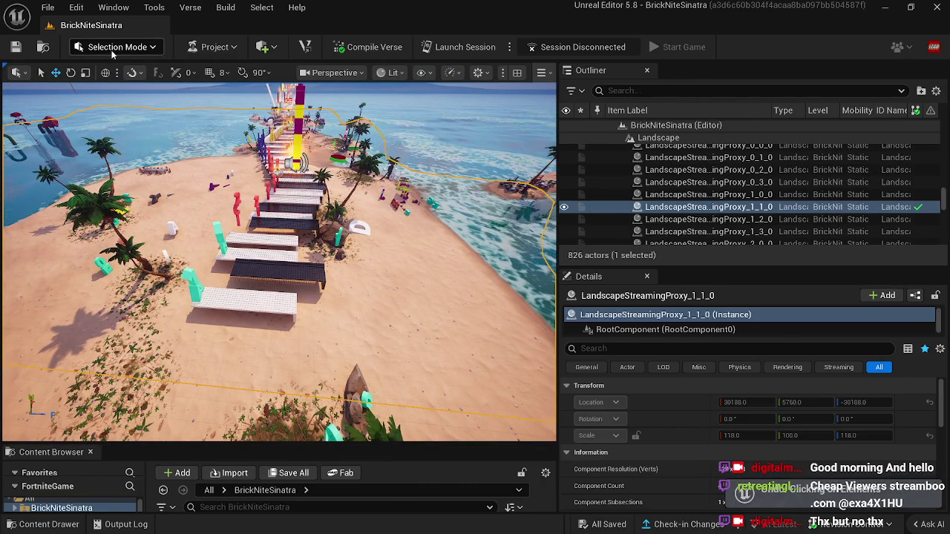
left_click(291, 282)
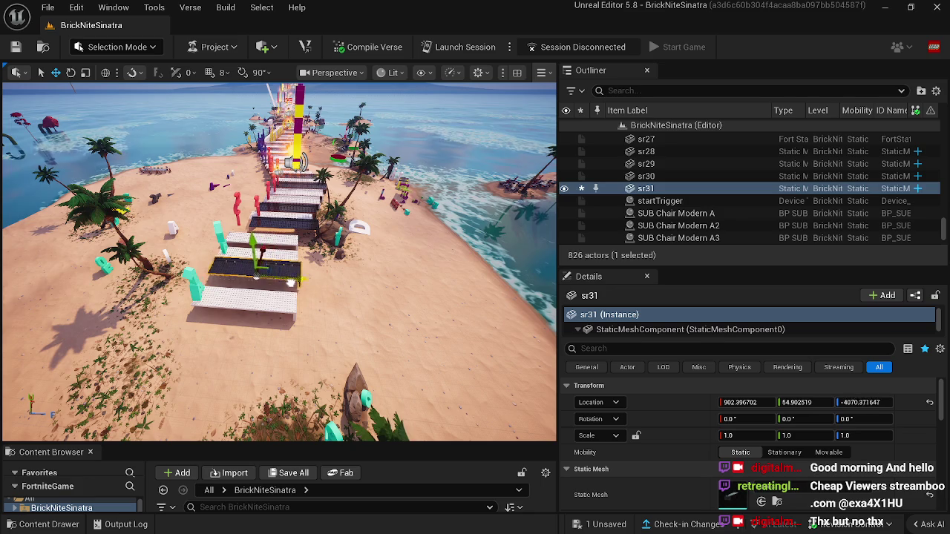
left_click(288, 247)
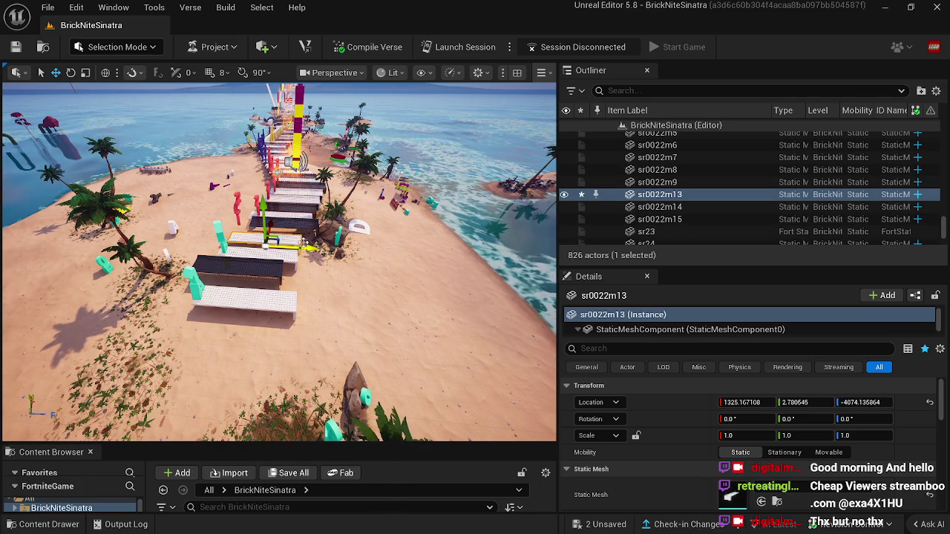
left_click(251, 221)
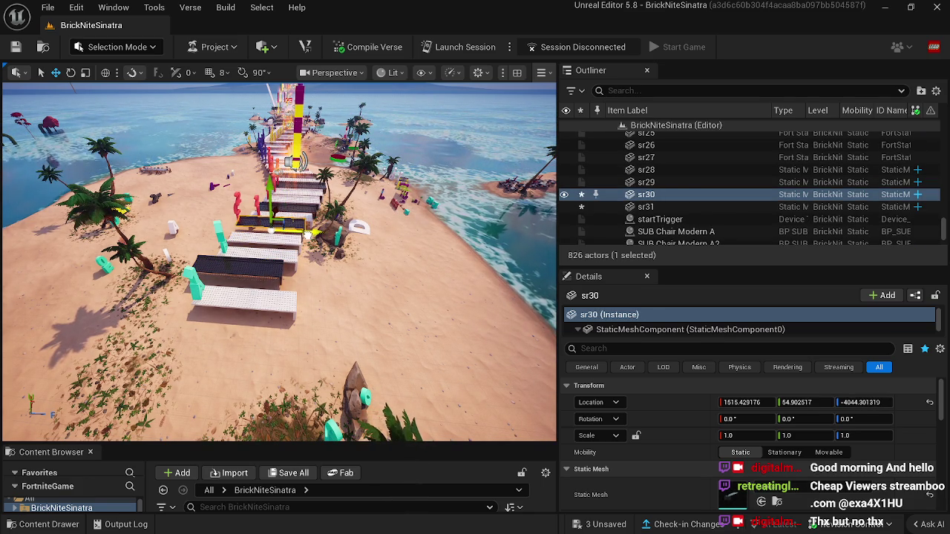
left_click(284, 300)
left_click_drag(292, 313, 263, 314)
left_click_drag(308, 354, 308, 354)
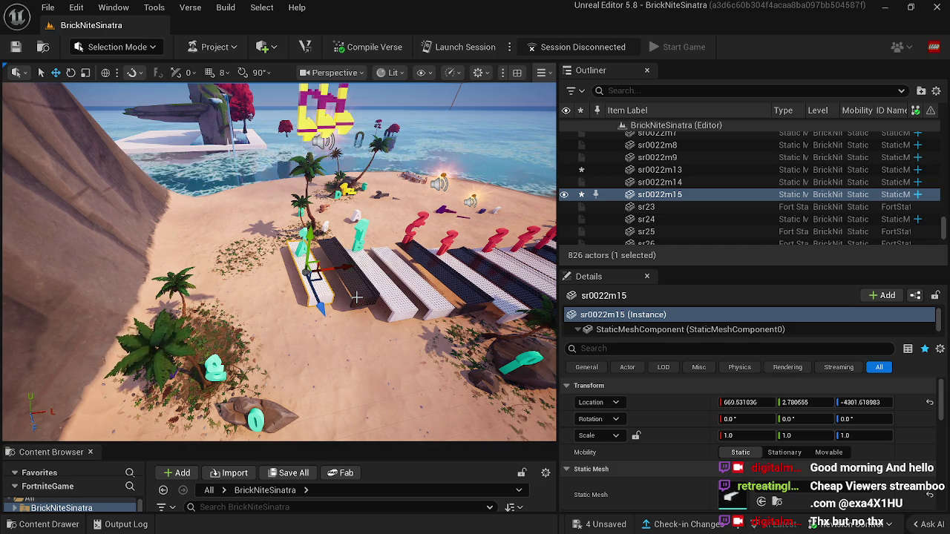
Duplicate black key sr31 as sr32, moving it and white key sr0022m16 onto the sand.
left_click(357, 296)
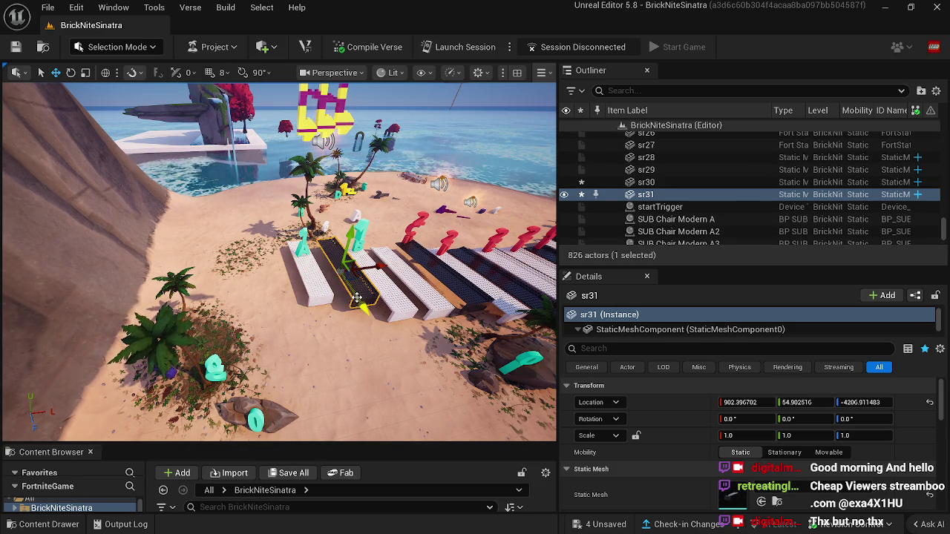
key("ctrl+d")
left_click_drag(375, 267, 320, 274)
mouse_move(288, 321)
left_mouse_down()
mouse_move(282, 297)
mouse_move(315, 279)
mouse_move(294, 274)
left_mouse_up()
left_click(315, 280)
left_click_drag(259, 315, 243, 287)
mouse_move(450, 293)
left_mouse_down()
mouse_move(416, 300)
mouse_move(383, 289)
left_mouse_up()
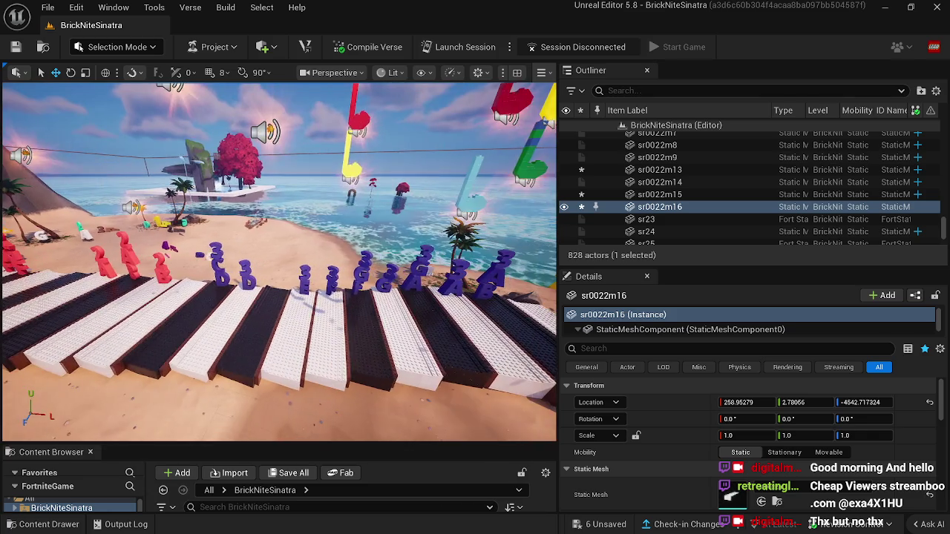
Duplicate the purple letter as Alphabet Gx17 and place it over the new beach-end keys.
left_click(380, 286)
key("ctrl+d")
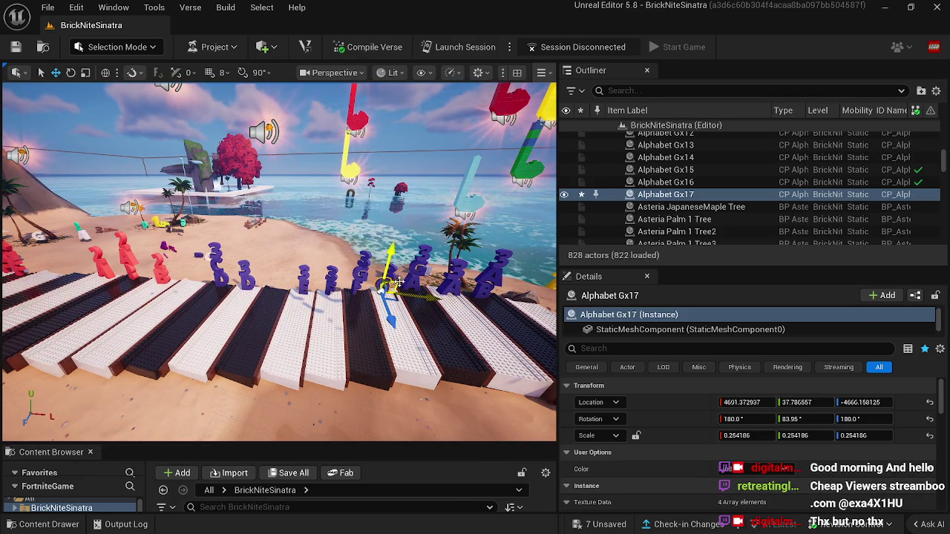
mouse_move(380, 286)
left_mouse_down()
mouse_move(201, 300)
mouse_move(234, 279)
mouse_move(282, 285)
mouse_move(146, 364)
mouse_move(100, 339)
mouse_move(88, 319)
mouse_move(256, 365)
mouse_move(290, 412)
mouse_move(262, 373)
left_mouse_up()
left_click(257, 365)
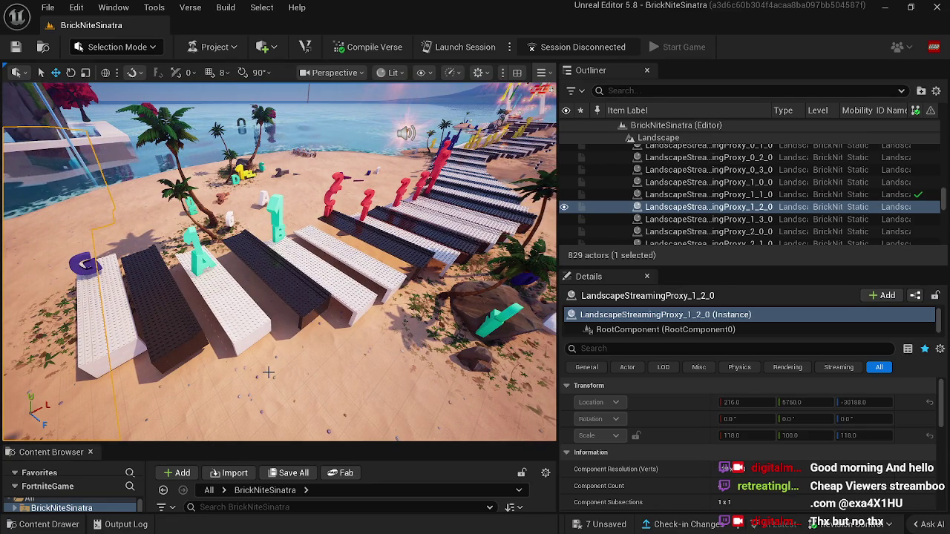
left_click_drag(353, 356, 323, 336)
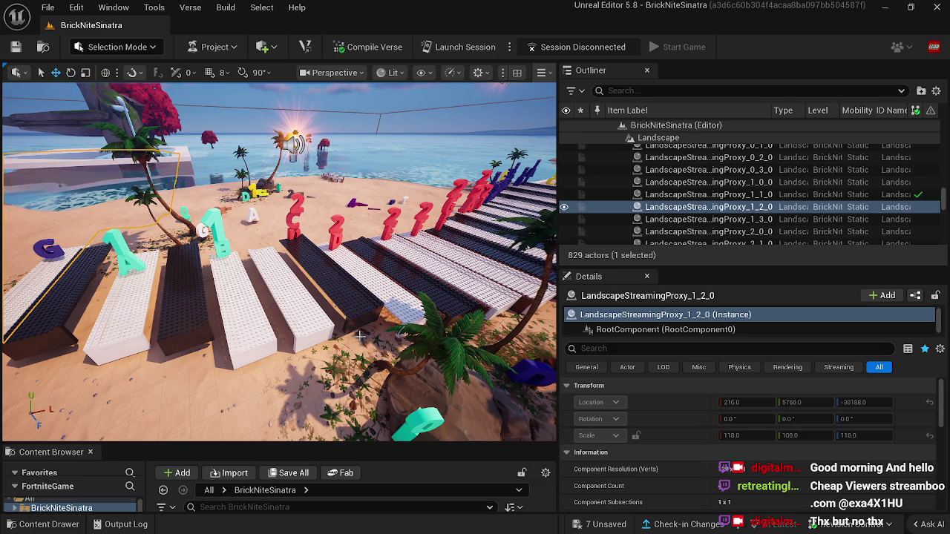
mouse_move(360, 335)
left_mouse_down()
mouse_move(327, 364)
mouse_move(357, 337)
left_mouse_up()
left_click(325, 281)
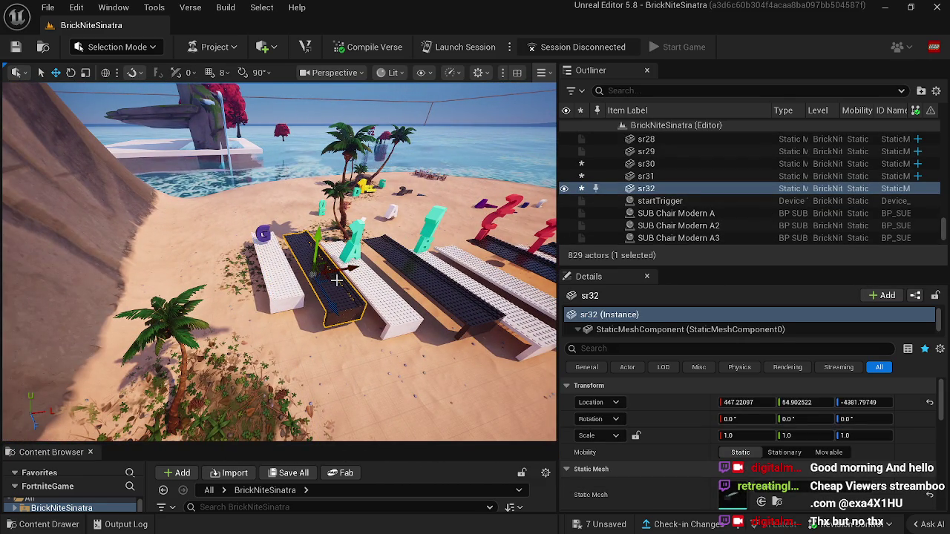
Copy the key pair as sr33 and sr0022m17, lined up at the beach end.
mouse_move(336, 280)
left_mouse_down("alt")
mouse_move(245, 273)
mouse_move(253, 242)
mouse_move(197, 236)
mouse_move(201, 227)
left_mouse_up("alt")
left_click(264, 236)
left_click(269, 258)
left_click_drag(278, 263, 195, 254)
mouse_move(338, 259)
left_mouse_down()
mouse_move(363, 253)
mouse_move(335, 261)
left_mouse_up()
left_click_drag(170, 220, 202, 229)
left_click(135, 209)
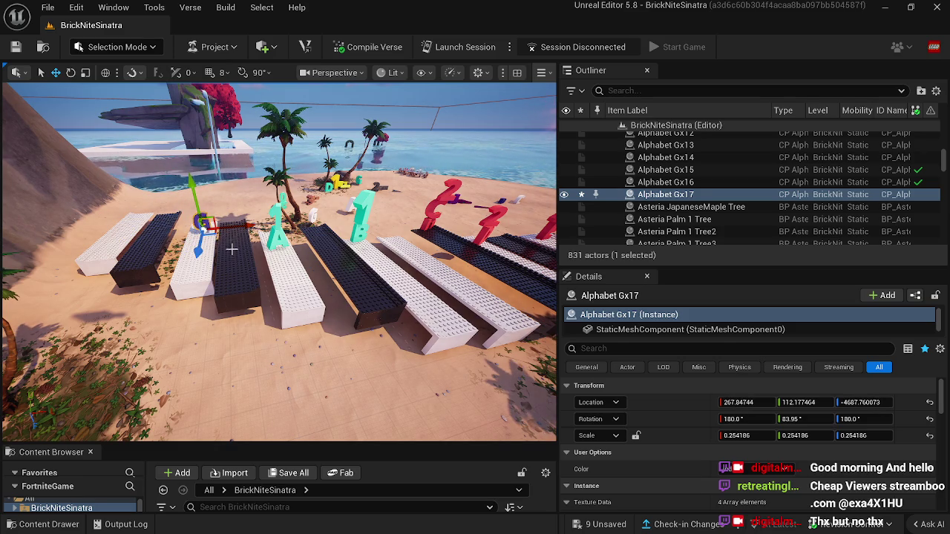
left_click(249, 315)
left_click_drag(250, 316, 229, 291)
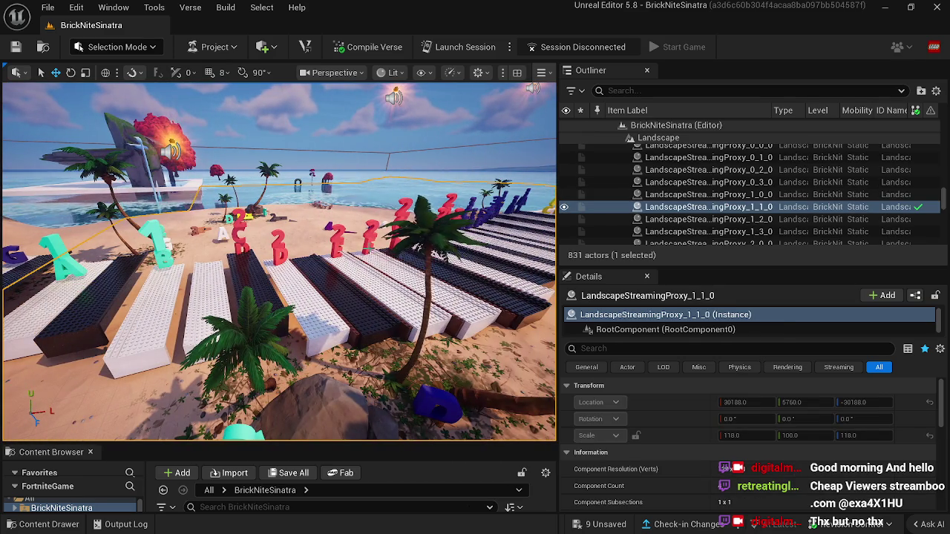
Duplicate letter Alphabet Fx4 as Fx14 and set it on the first white key.
left_click(369, 241)
key("ctrl+d")
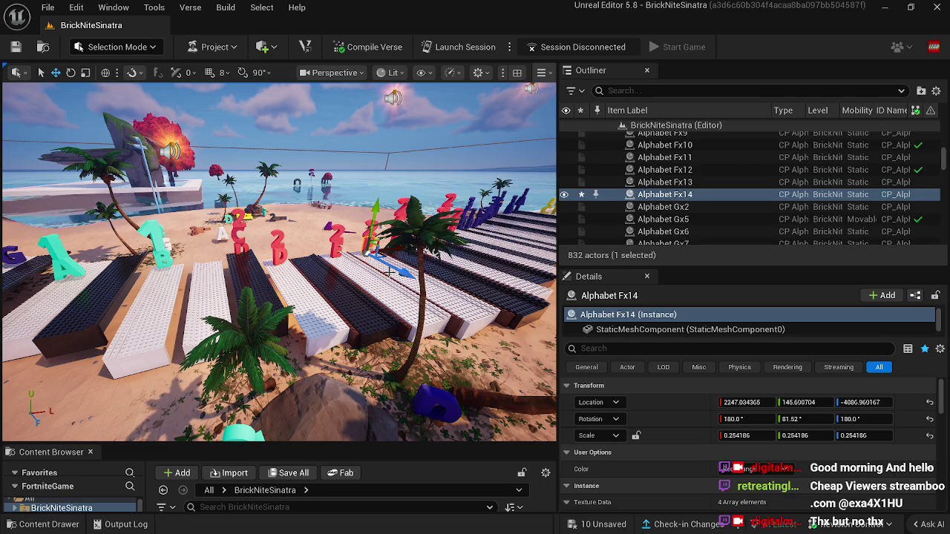
mouse_move(375, 249)
left_mouse_down()
mouse_move(238, 282)
mouse_move(13, 291)
left_mouse_up()
key("f")
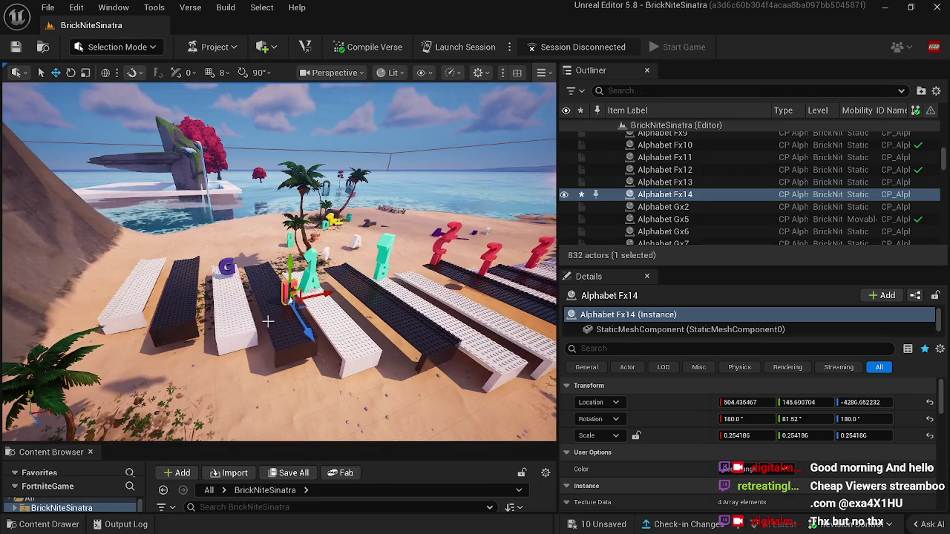
left_click_drag(304, 308, 156, 267)
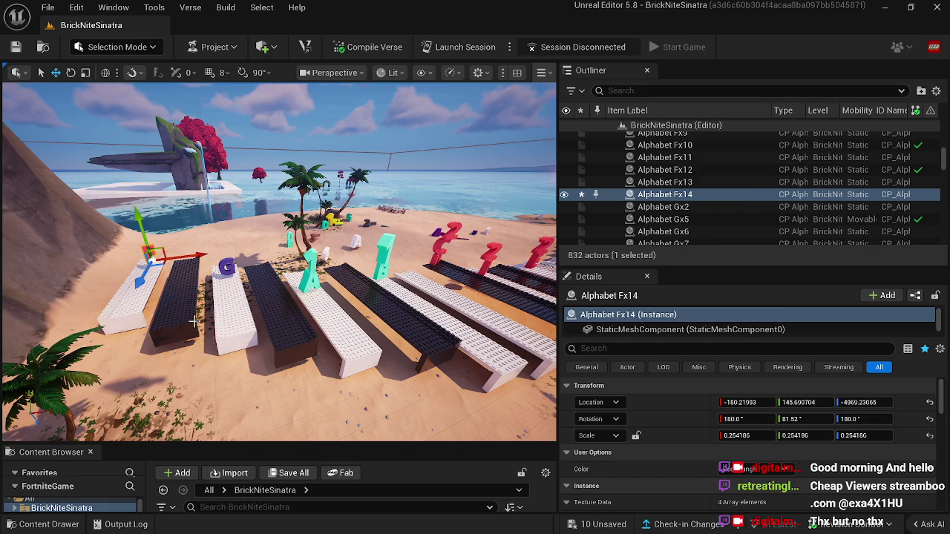
left_click(199, 348)
mouse_move(199, 348)
left_mouse_down()
mouse_move(232, 357)
mouse_move(220, 322)
left_mouse_up()
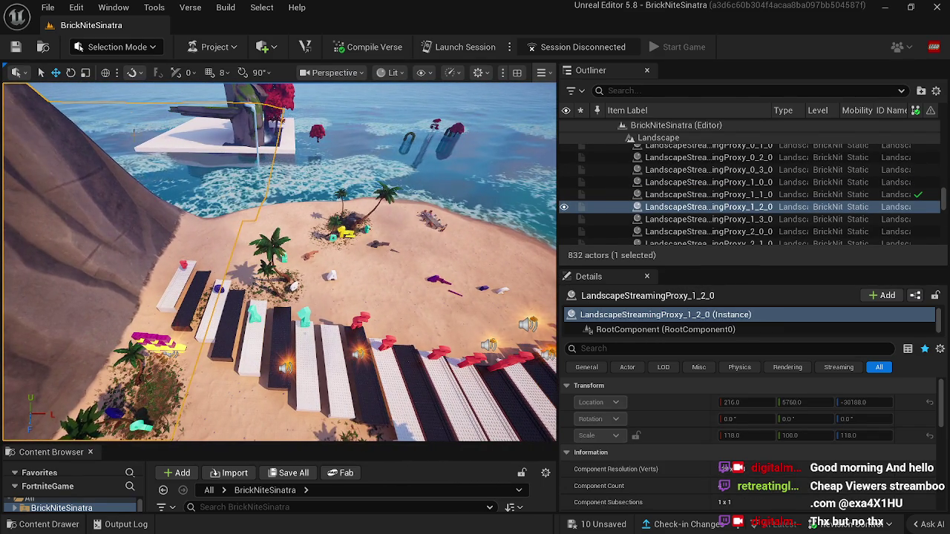
Use the Landscape Flatten tool on the sand slope and rock face at the cliff base.
left_click(135, 50)
left_click(111, 81)
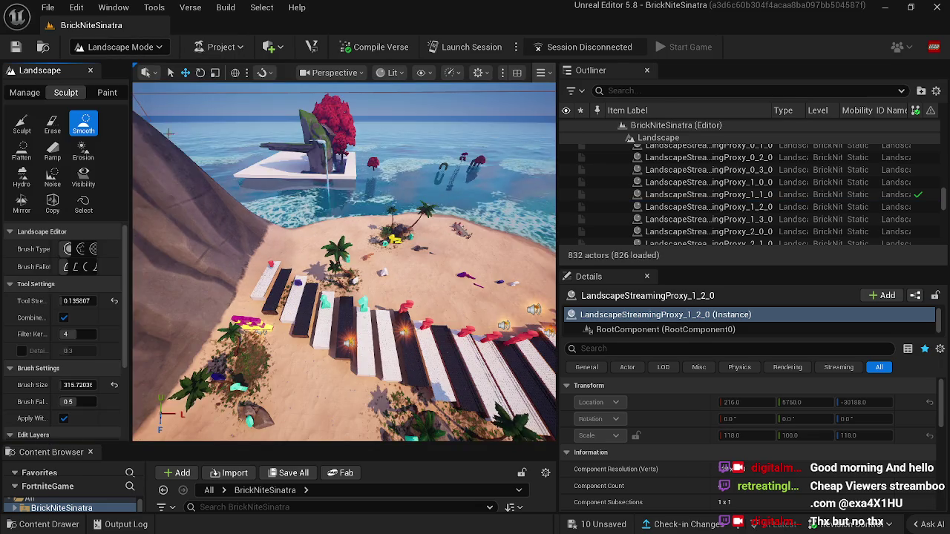
left_click(22, 151)
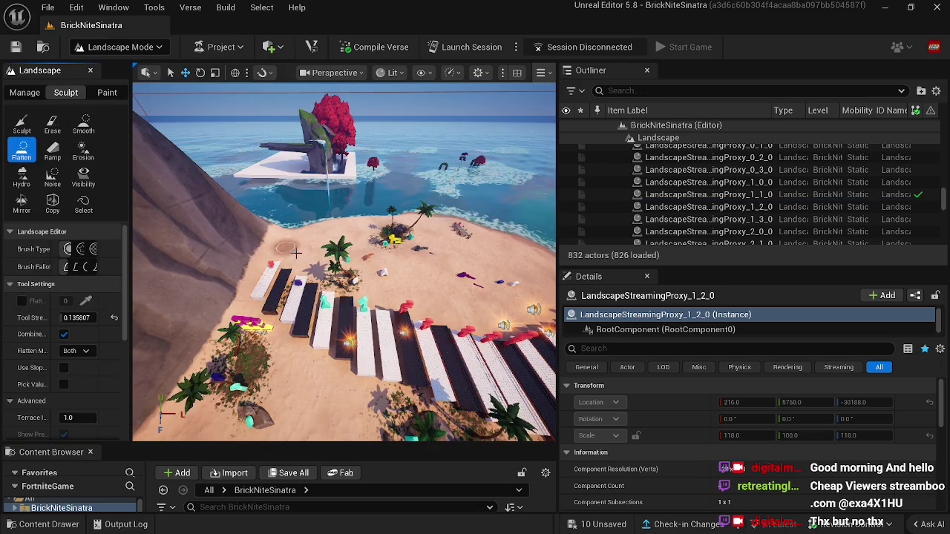
left_click_drag(270, 277, 236, 273)
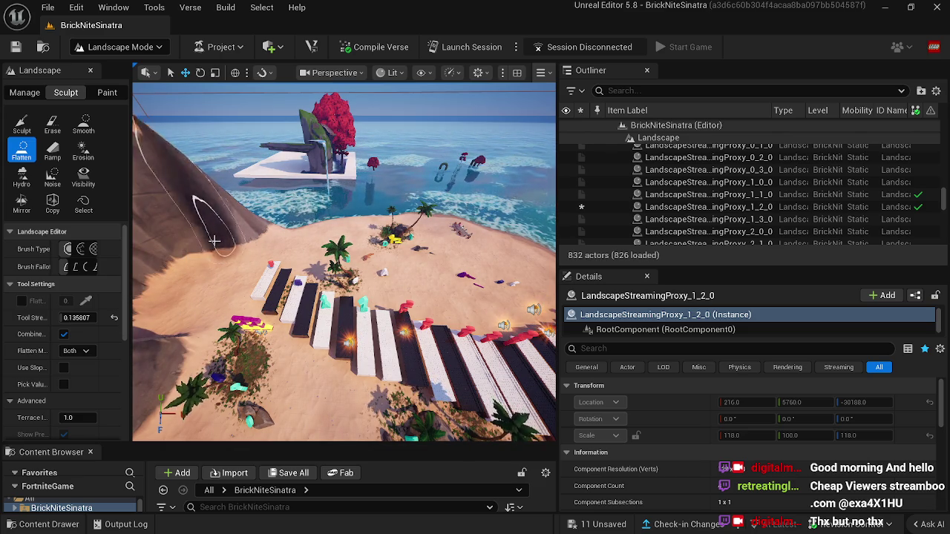
scroll(210, 267, "up", 5)
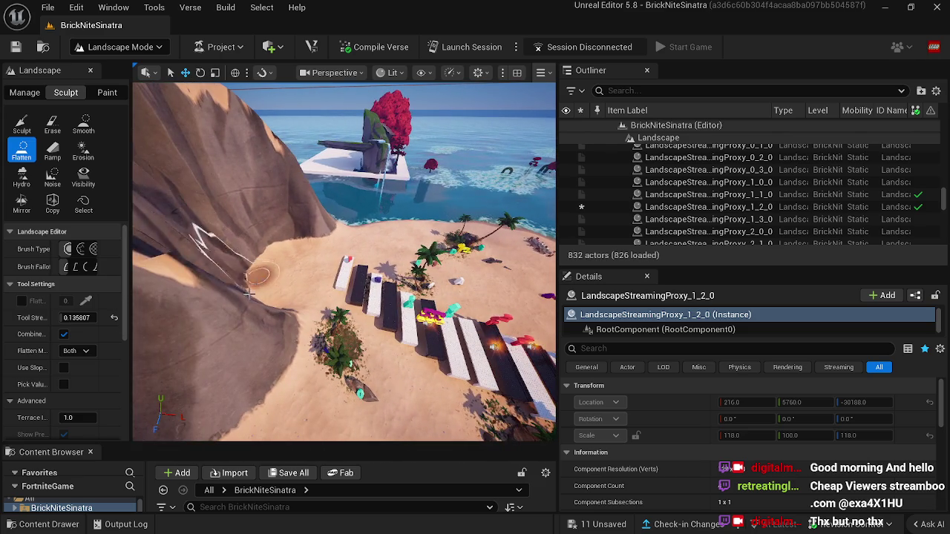
left_click_drag(243, 331, 275, 319)
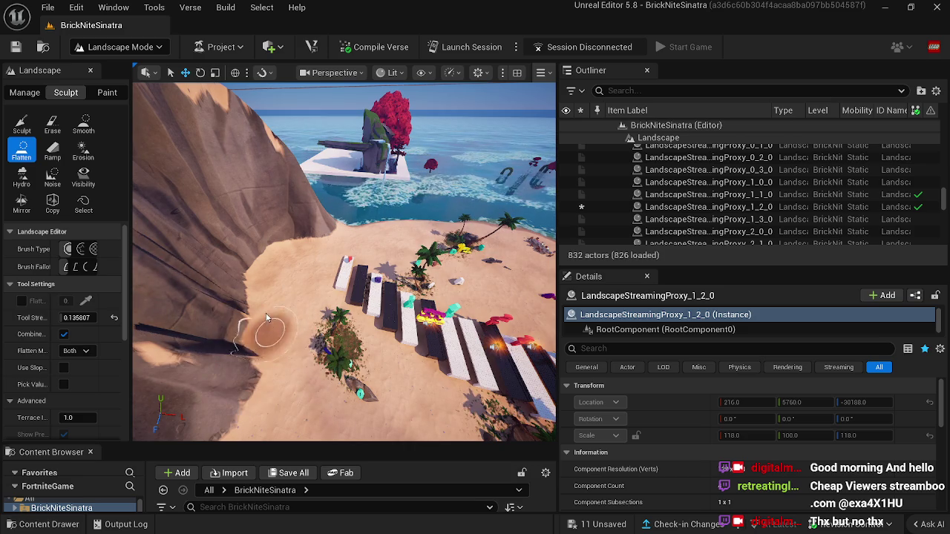
left_click_drag(253, 244, 306, 204)
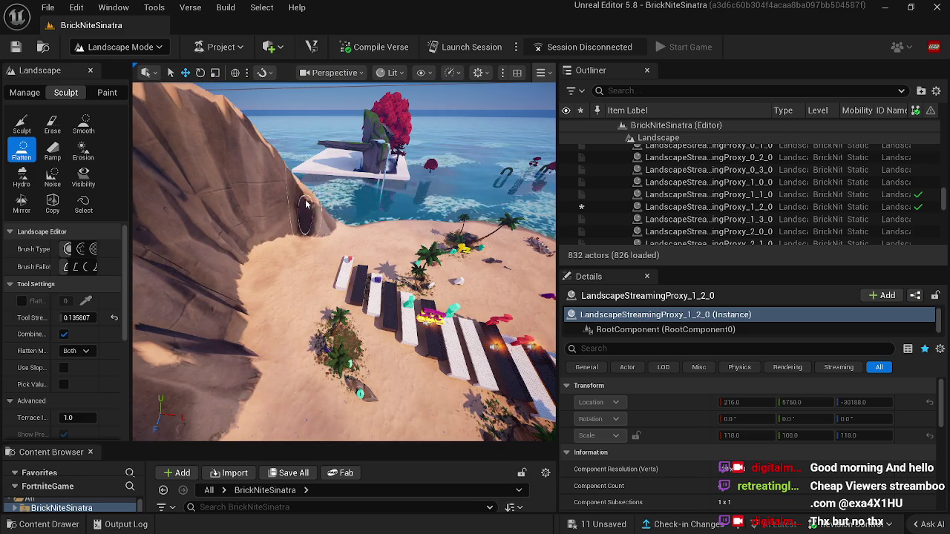
Return to Selection Mode and look along the piano-key walkway.
left_click_drag(331, 248, 223, 268)
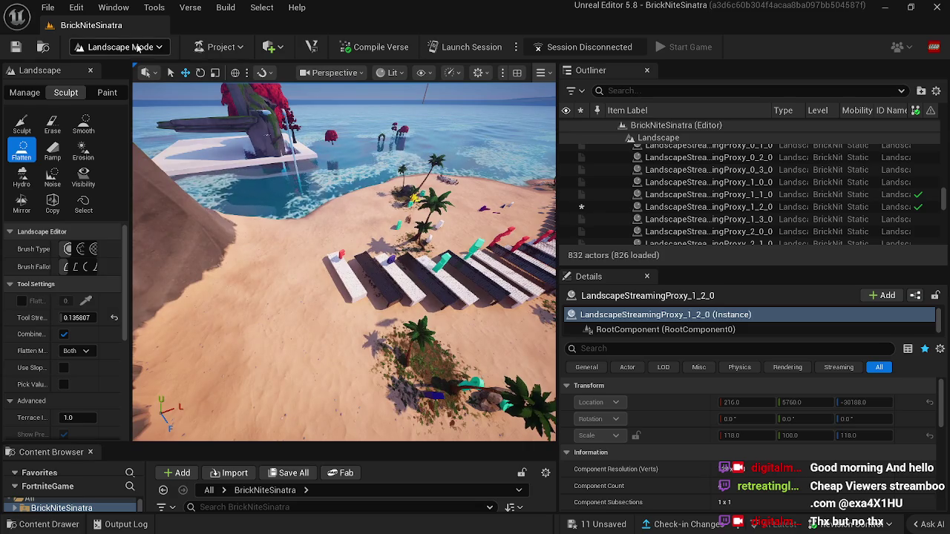
left_click(138, 48)
left_click(116, 66)
left_click_drag(229, 261, 230, 261)
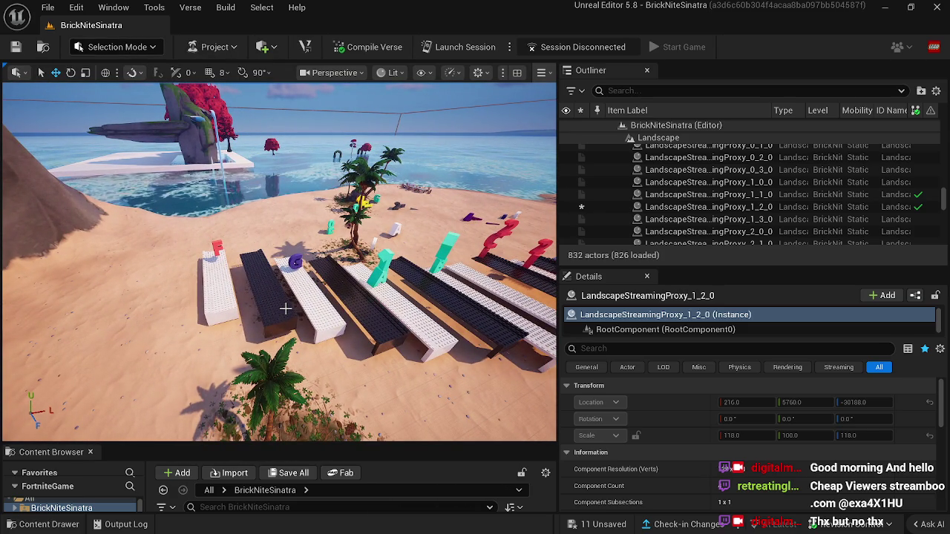
Select the two letters beside the palm and survey the benches and water.
left_click_drag(308, 335, 300, 338)
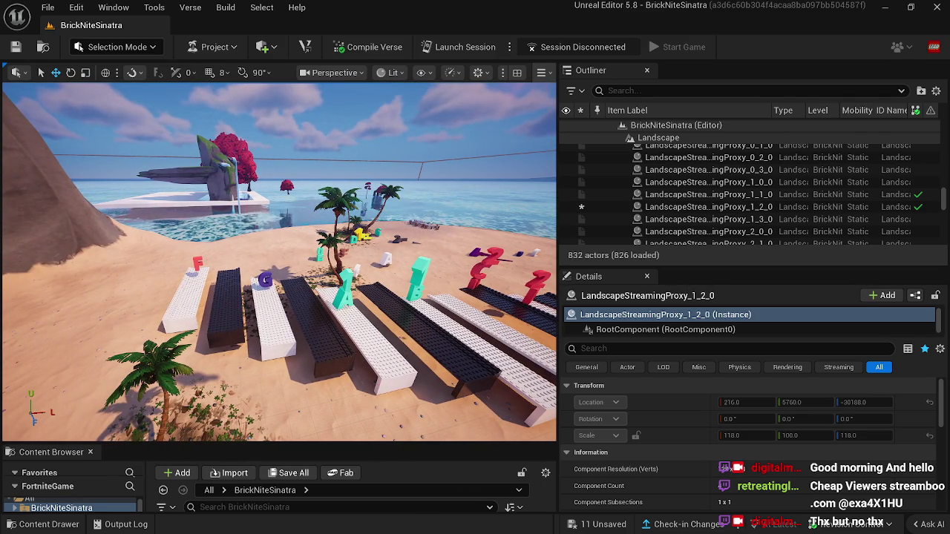
mouse_move(300, 338)
left_mouse_down()
mouse_move(300, 359)
mouse_move(318, 314)
left_mouse_up()
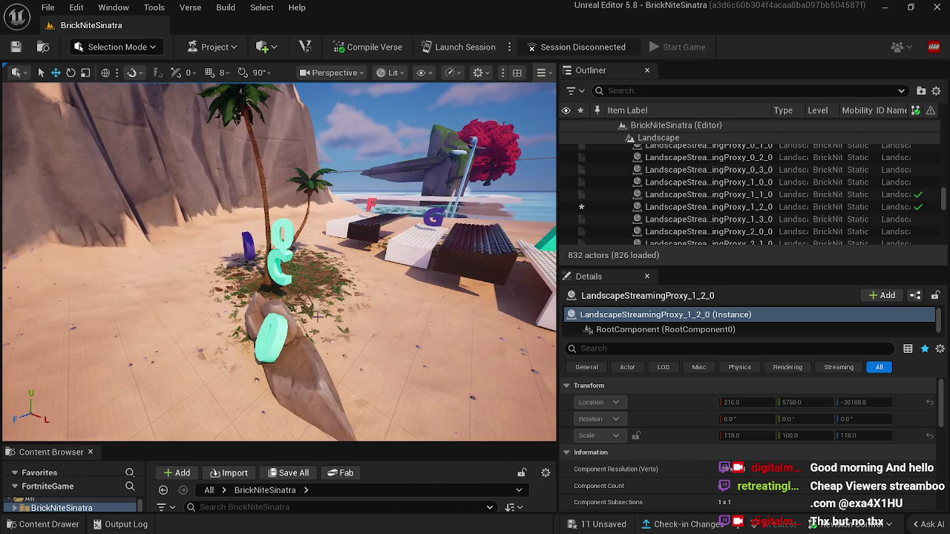
left_click(279, 261)
left_click(285, 245, "ctrl")
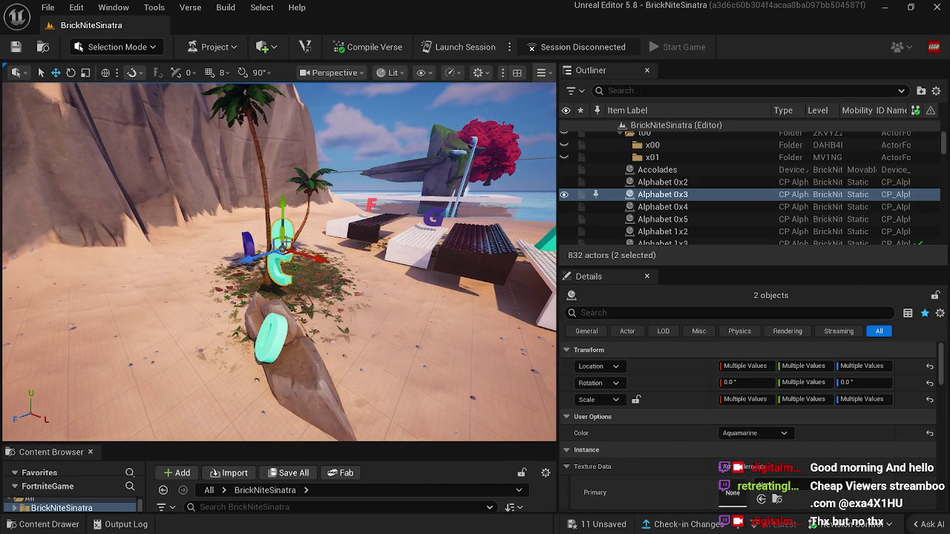
left_click_drag(294, 257, 242, 236)
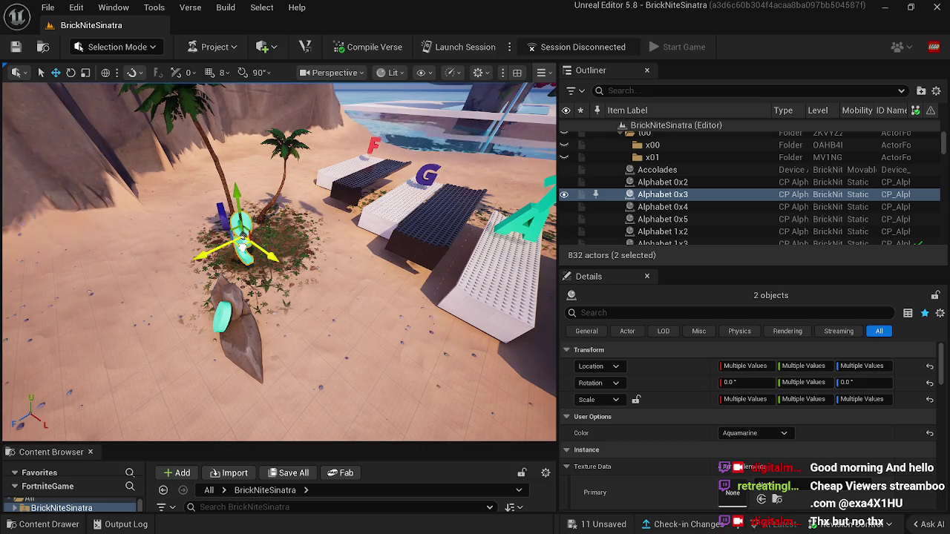
left_click_drag(342, 143, 278, 128)
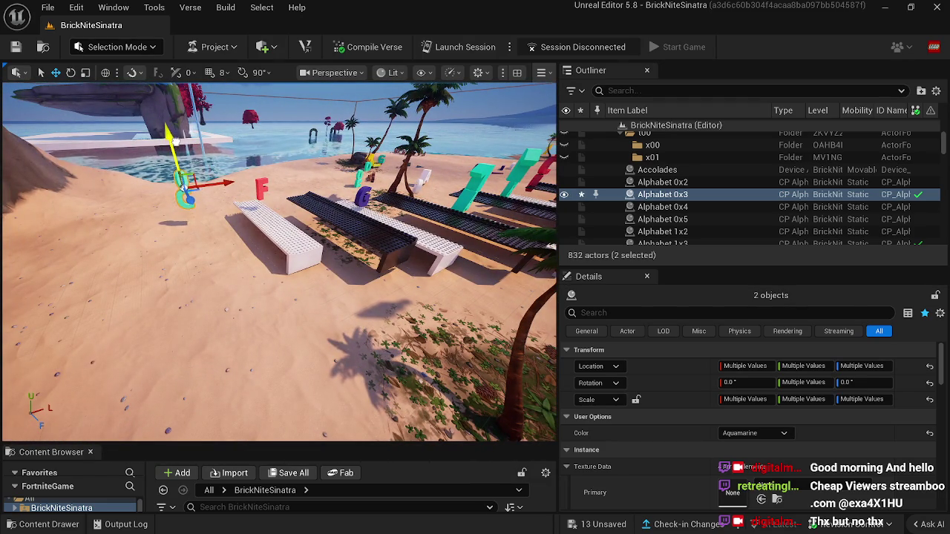
mouse_move(225, 240)
left_mouse_down()
mouse_move(214, 220)
mouse_move(225, 242)
left_mouse_up()
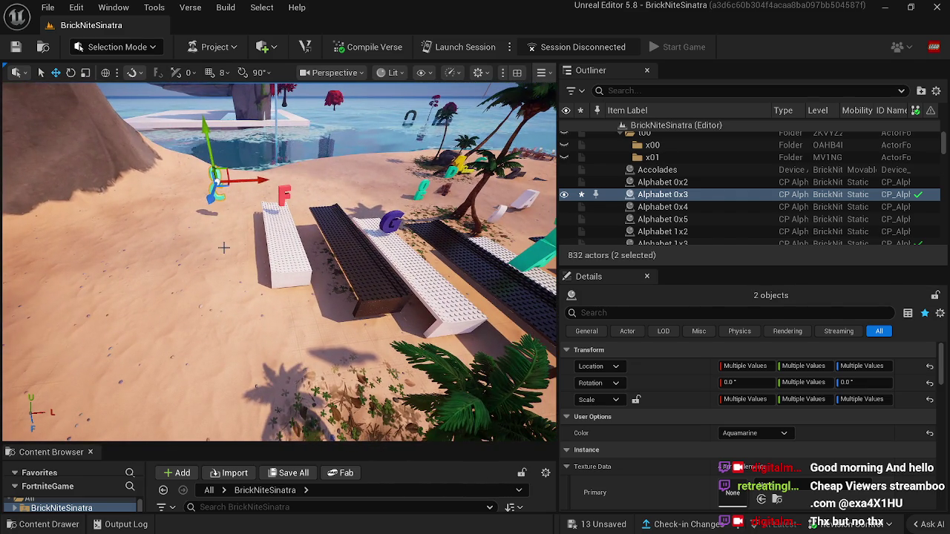
Select the landscape LandscapeStreamingProxy_1_2_0 and frame the cliffside inlet by the walkway.
left_click(224, 248)
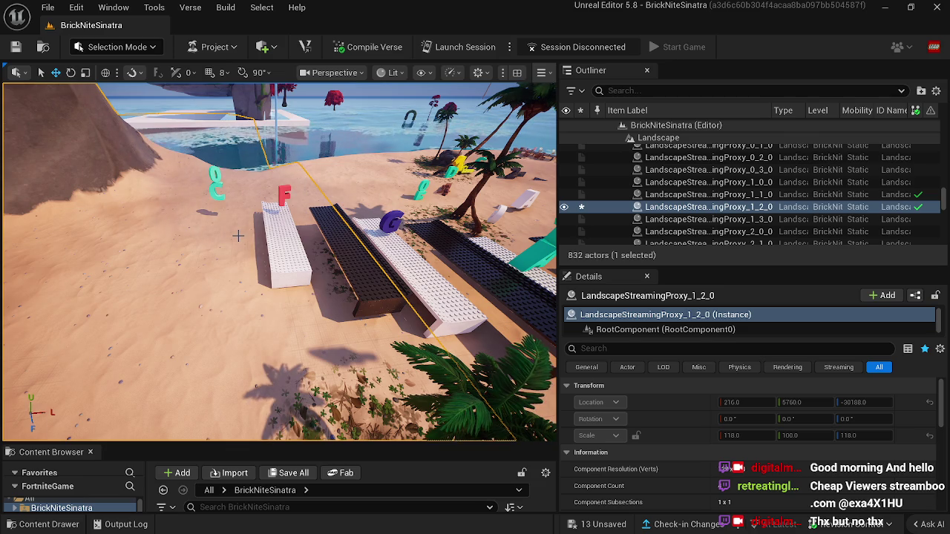
mouse_move(296, 223)
left_mouse_down()
mouse_move(275, 276)
mouse_move(316, 252)
left_mouse_up()
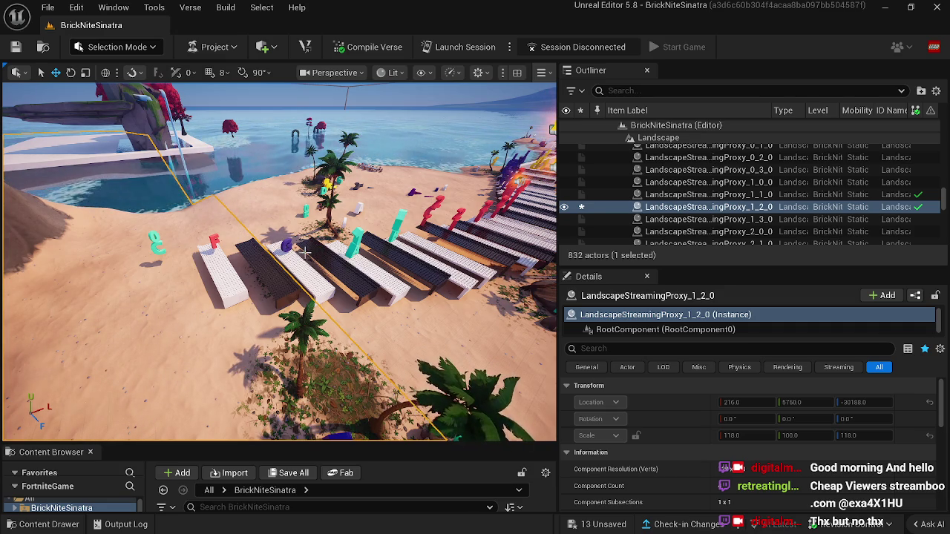
left_click_drag(293, 278, 267, 285)
key("d")
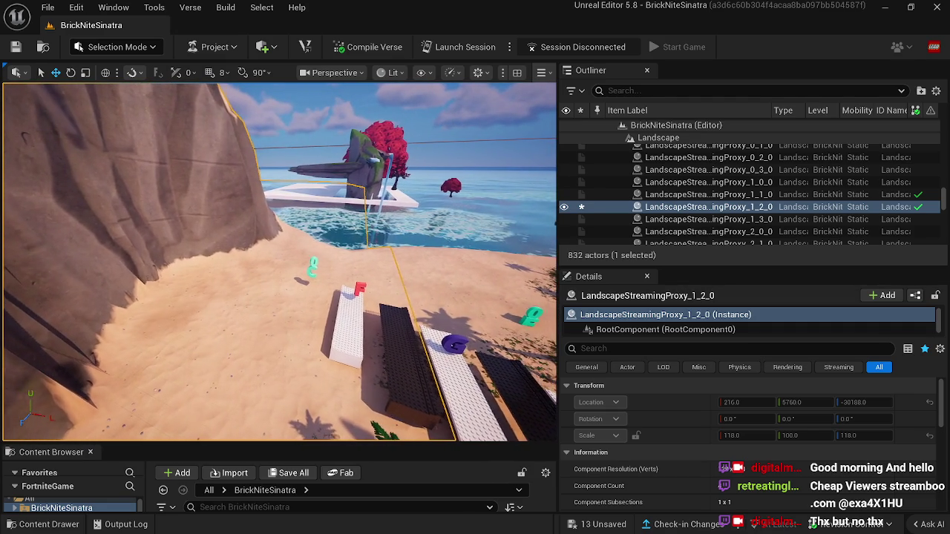
key("d")
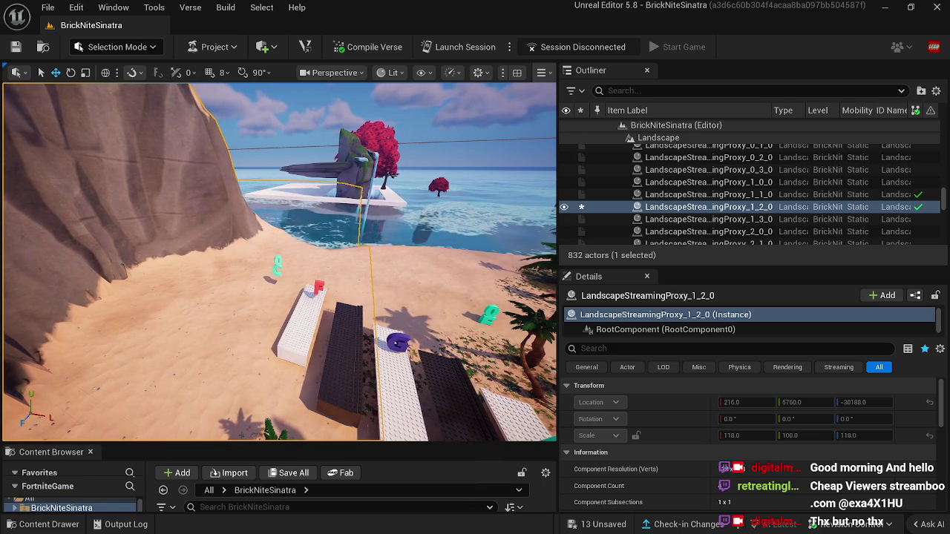
key("d")
left_click(111, 48)
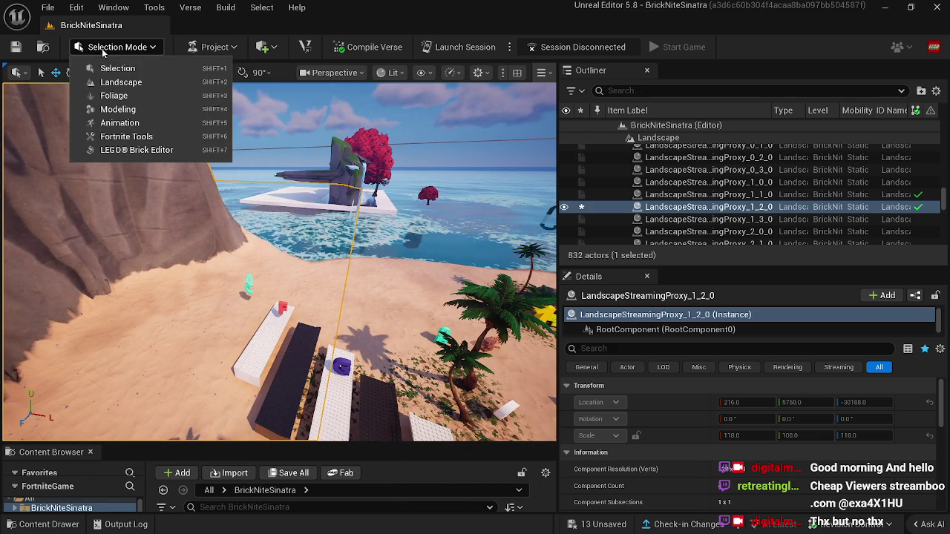
In Landscape Mode, flatten then smooth the sand near the cliff so the inlet water covers it.
left_click(134, 87)
scroll(403, 230, "up", 3)
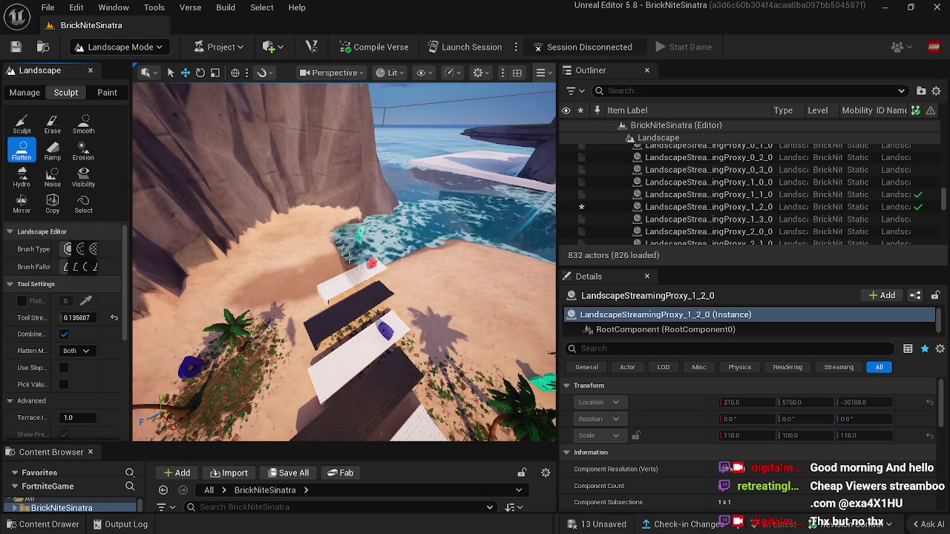
mouse_move(267, 281)
left_mouse_down()
mouse_move(267, 310)
mouse_move(197, 245)
left_mouse_up()
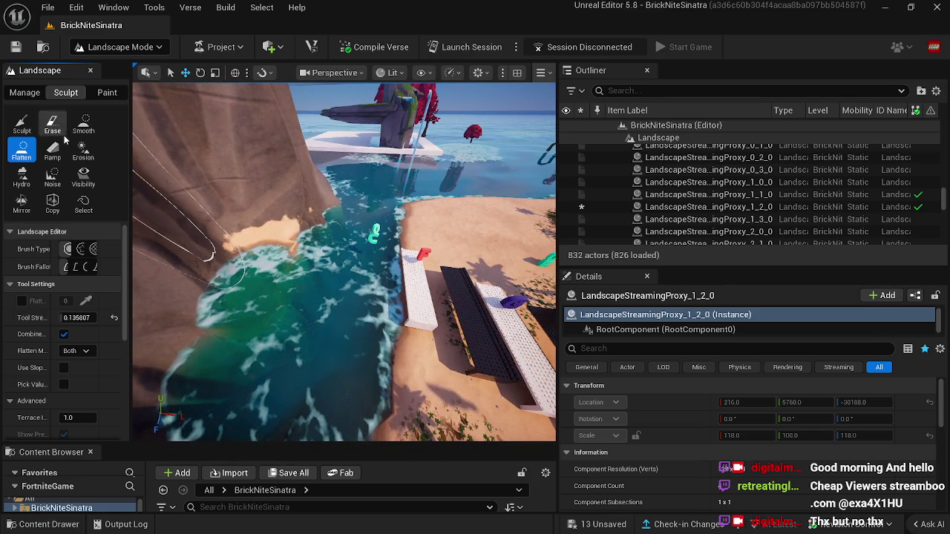
left_click(83, 125)
mouse_move(397, 291)
left_mouse_down()
mouse_move(388, 250)
mouse_move(399, 382)
mouse_move(360, 307)
left_mouse_up()
mouse_move(330, 351)
left_mouse_down()
mouse_move(350, 382)
mouse_move(251, 396)
mouse_move(260, 334)
mouse_move(239, 301)
left_mouse_up()
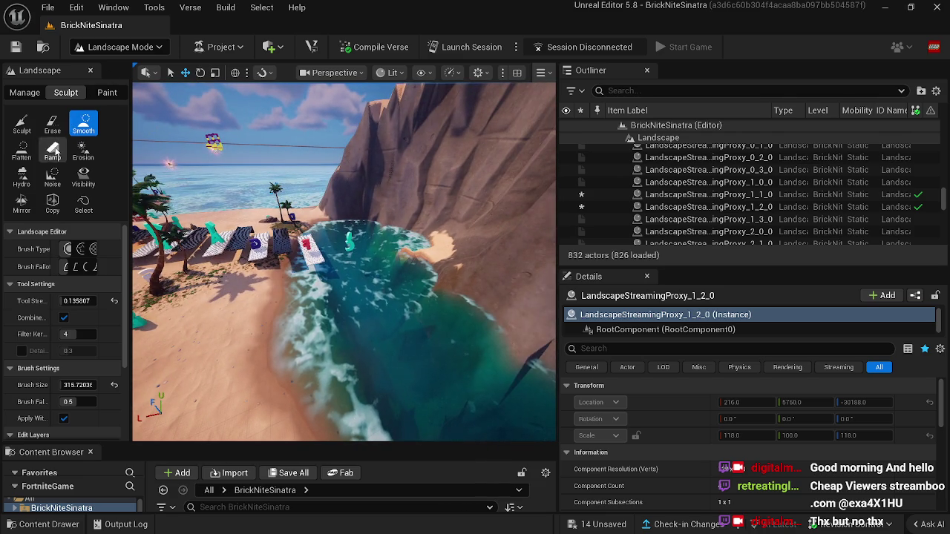
Flatten the sand under the water and along the cliff base.
left_click(21, 151)
left_click_drag(311, 347, 368, 319)
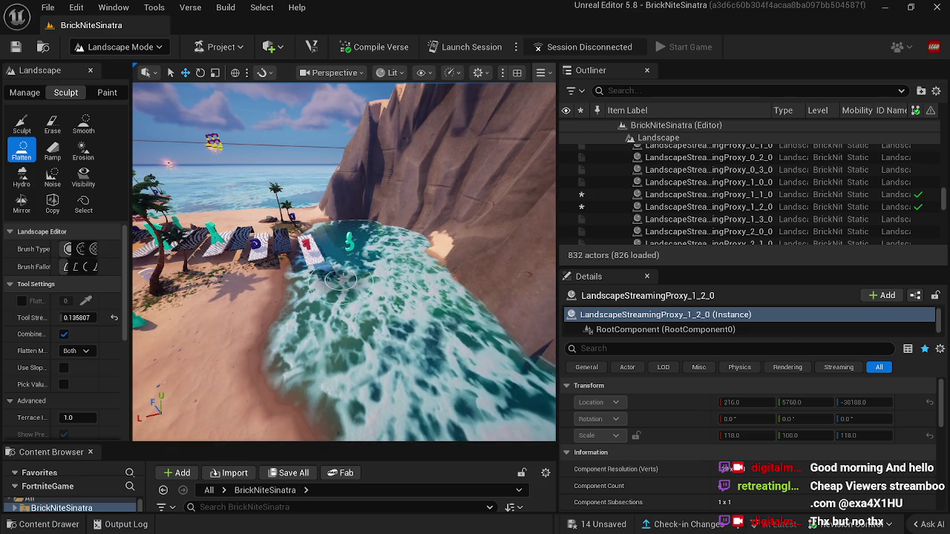
key("w")
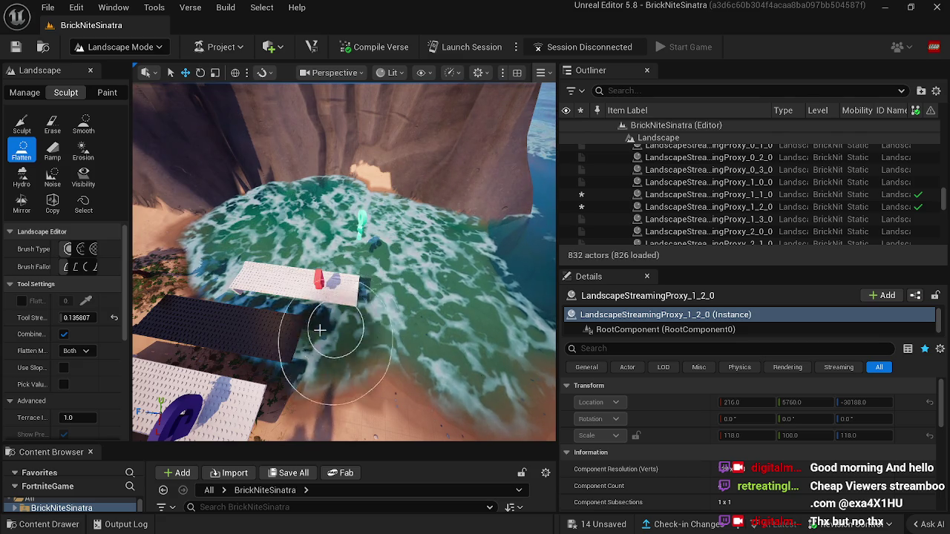
mouse_move(267, 340)
left_mouse_down()
mouse_move(282, 340)
mouse_move(340, 271)
left_mouse_up()
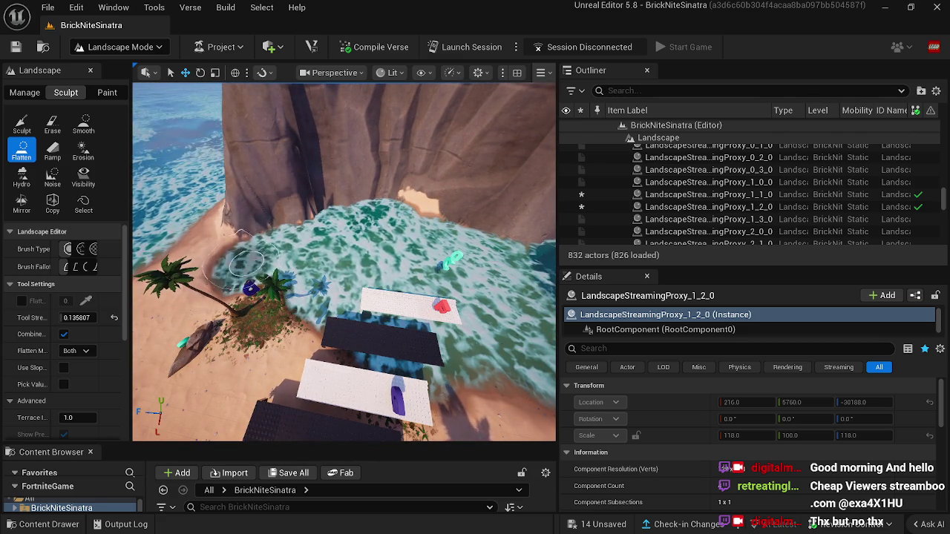
left_click_drag(275, 238, 323, 222)
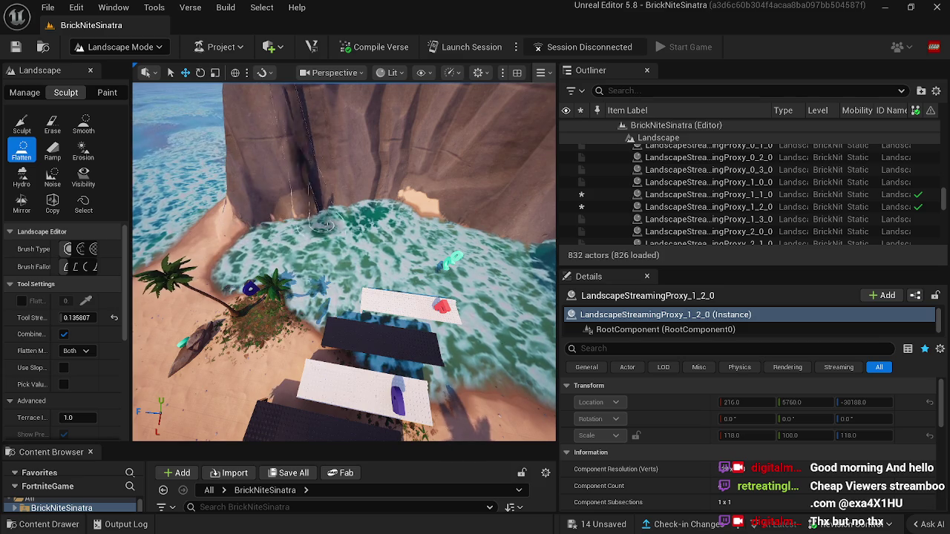
left_click_drag(251, 221, 245, 209)
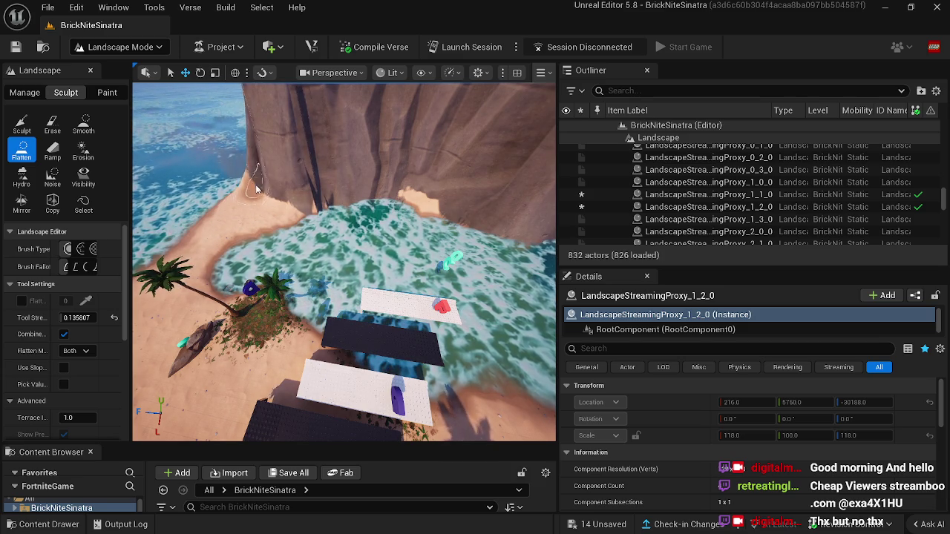
left_click_drag(245, 195, 266, 213)
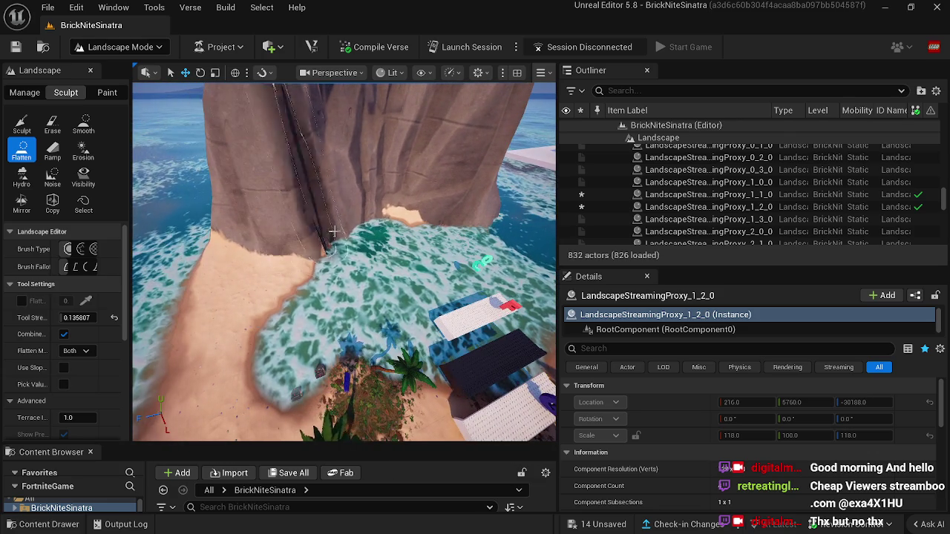
Flatten the crevice rock face and fly along the new sand strip.
mouse_move(367, 237)
left_mouse_down()
mouse_move(329, 225)
mouse_move(445, 212)
mouse_move(337, 217)
mouse_move(339, 201)
mouse_move(330, 199)
mouse_move(319, 245)
left_mouse_up()
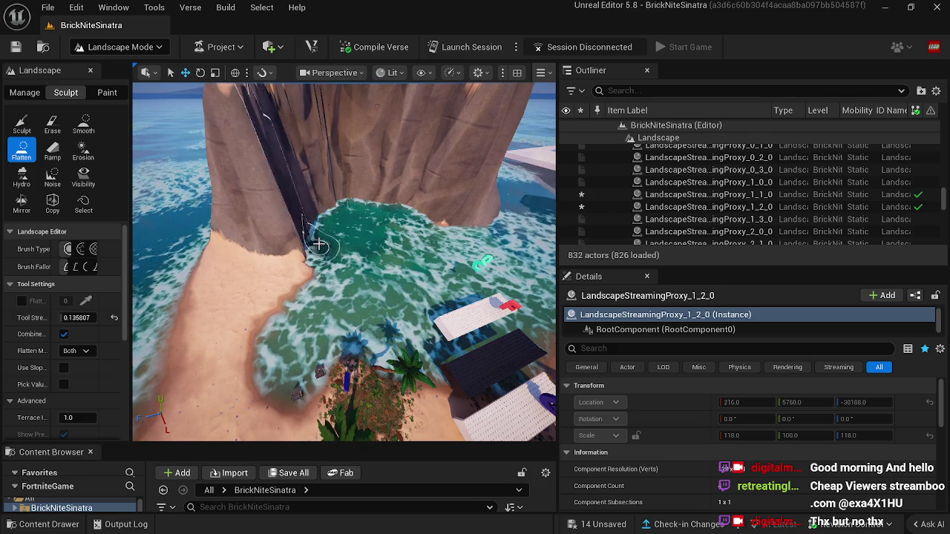
mouse_move(301, 211)
left_mouse_down()
mouse_move(331, 190)
mouse_move(350, 198)
mouse_move(351, 189)
mouse_move(329, 170)
mouse_move(271, 182)
mouse_move(286, 186)
mouse_move(336, 271)
left_mouse_up()
left_click_drag(345, 323, 472, 315)
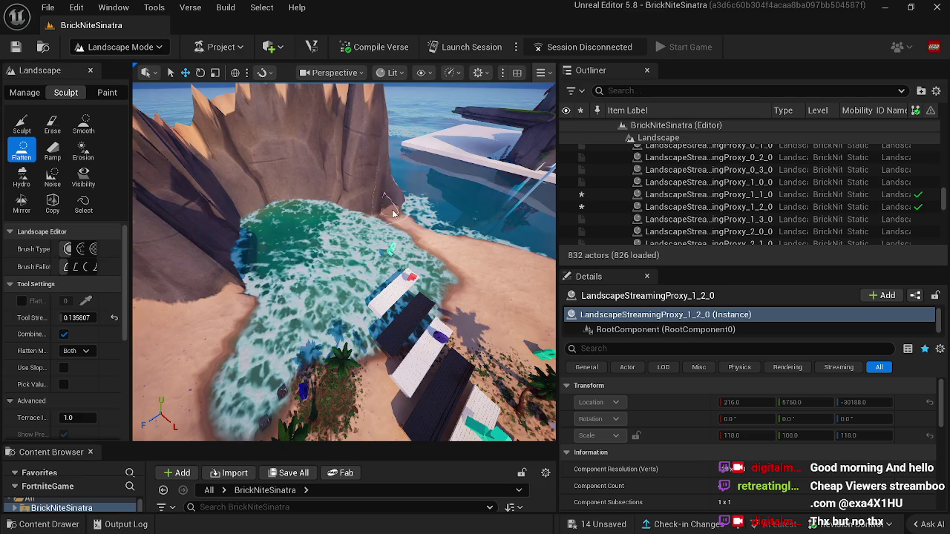
left_click_drag(399, 211, 412, 254)
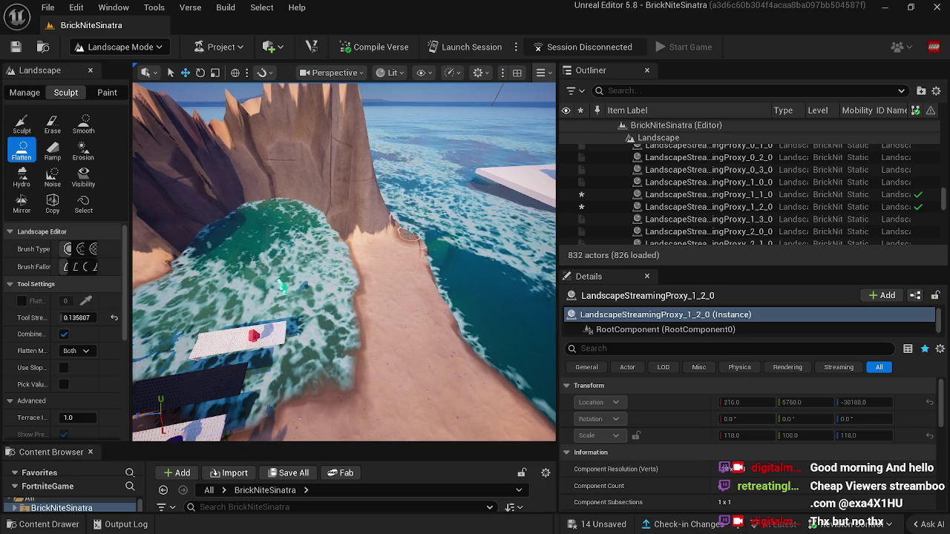
left_click_drag(408, 266, 405, 234)
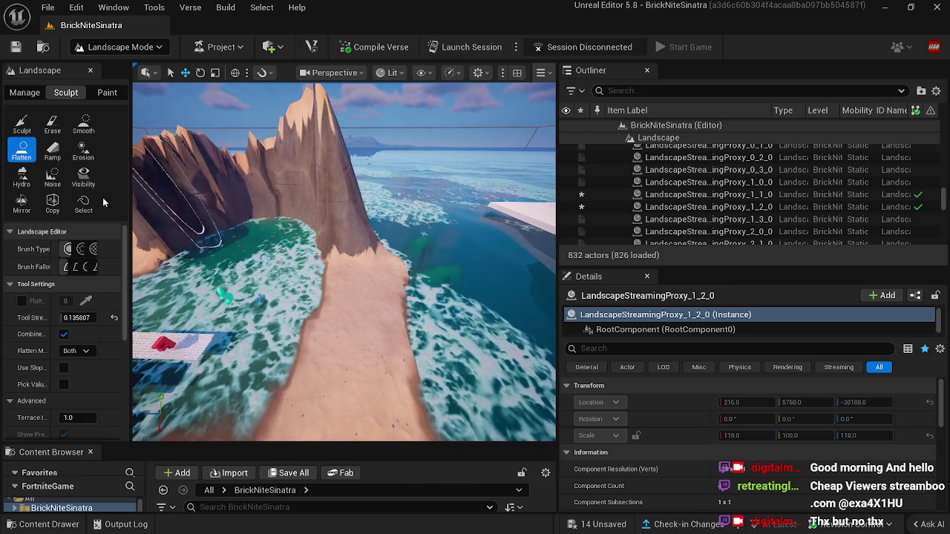
left_click(84, 122)
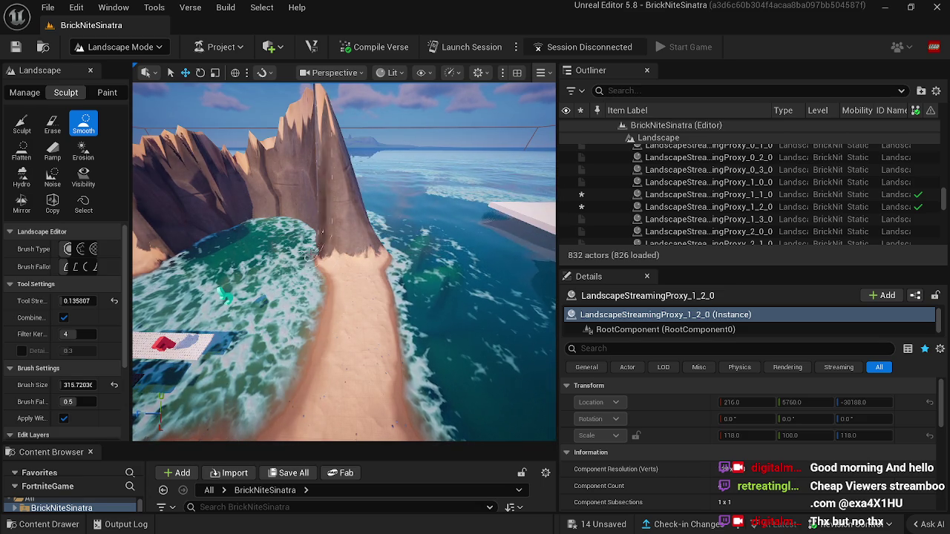
Inspect the smoothed lagoon and waterfall pool beneath the cliff from several angles.
mouse_move(311, 238)
left_mouse_down()
mouse_move(287, 302)
mouse_move(310, 353)
left_mouse_up()
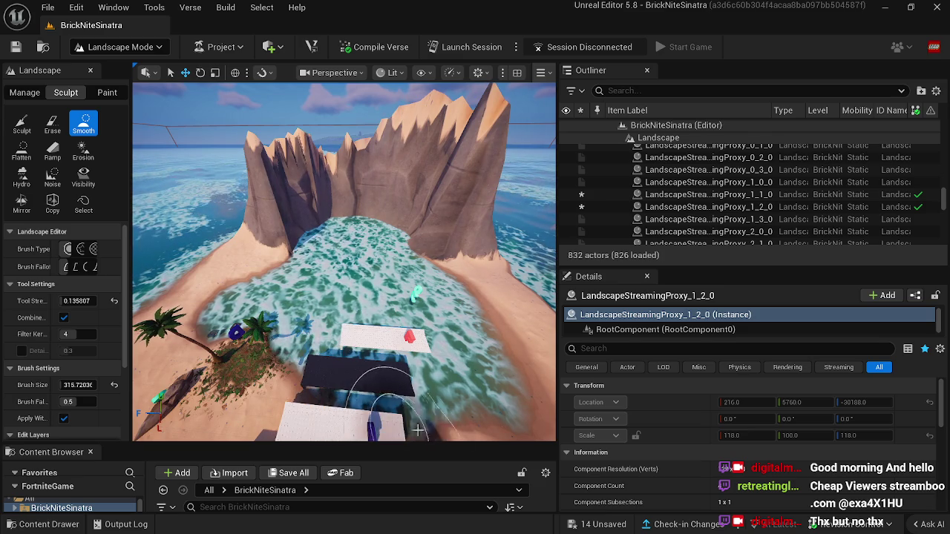
left_click_drag(434, 387, 397, 330)
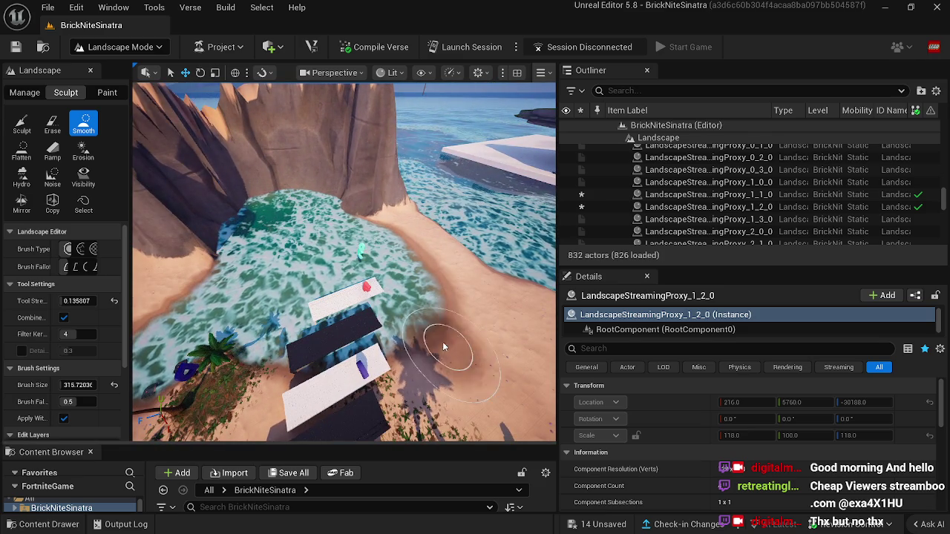
left_click_drag(442, 342, 427, 325)
left_click_drag(312, 245, 292, 223)
left_click(159, 47)
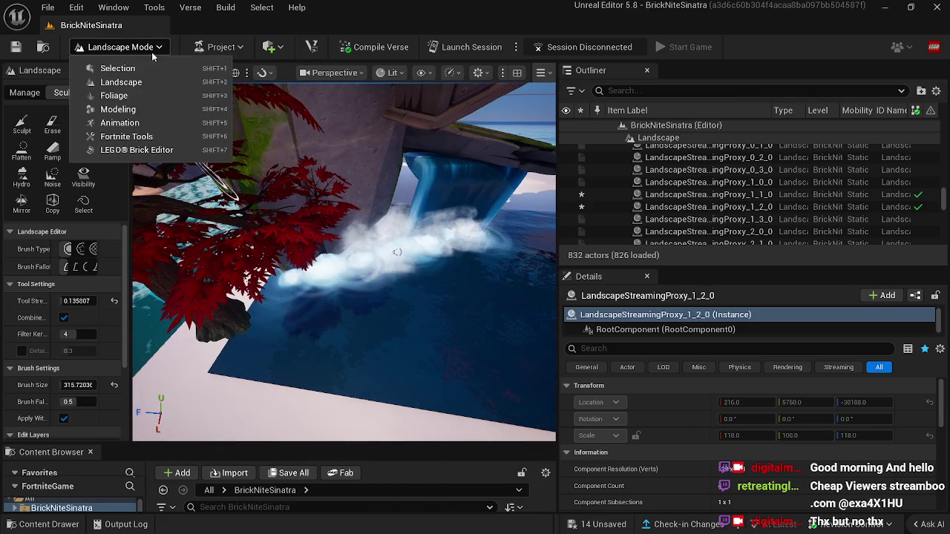
left_click(112, 66)
left_click(412, 354)
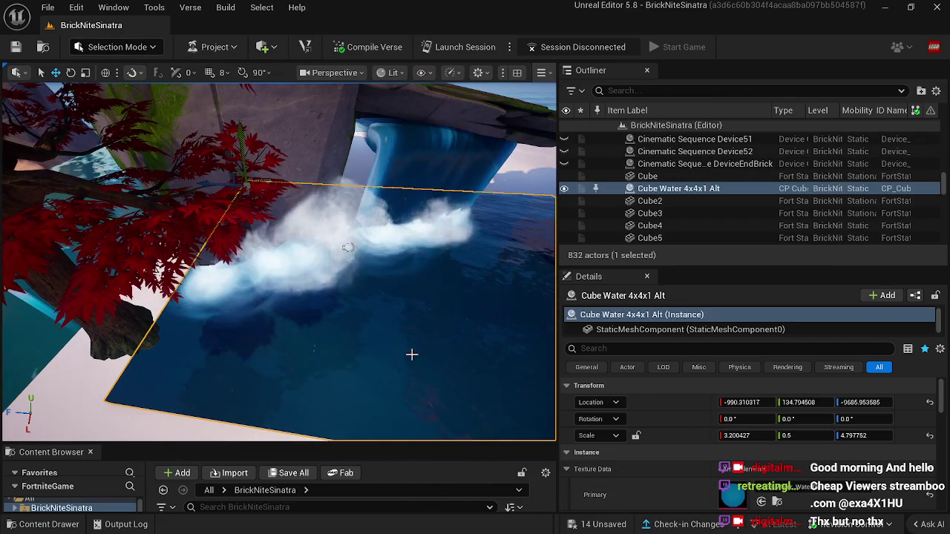
key("Delete")
mouse_move(279, 261)
left_mouse_down()
mouse_move(280, 276)
mouse_move(378, 346)
mouse_move(364, 338)
mouse_move(384, 339)
left_mouse_up()
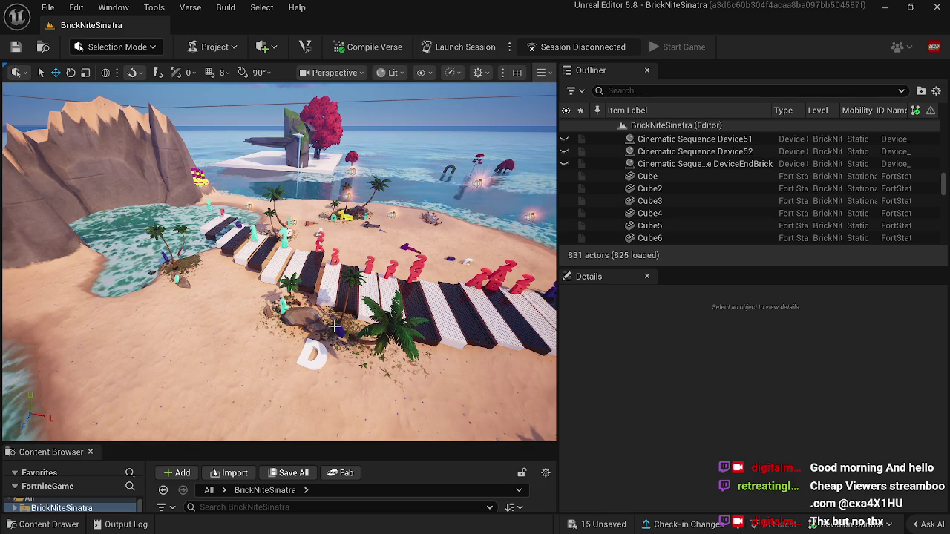
left_click_drag(335, 326, 256, 319)
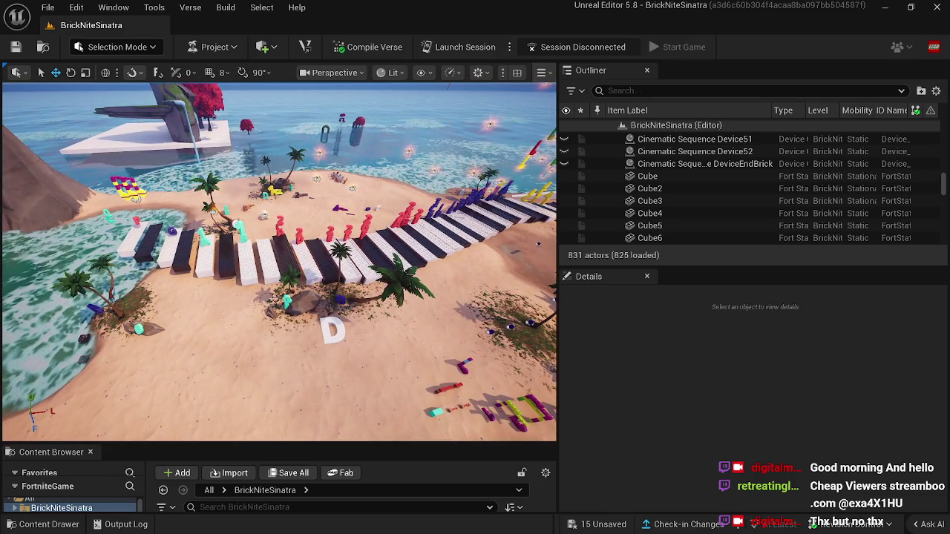
mouse_move(352, 321)
left_mouse_down()
mouse_move(293, 327)
mouse_move(206, 265)
left_mouse_up()
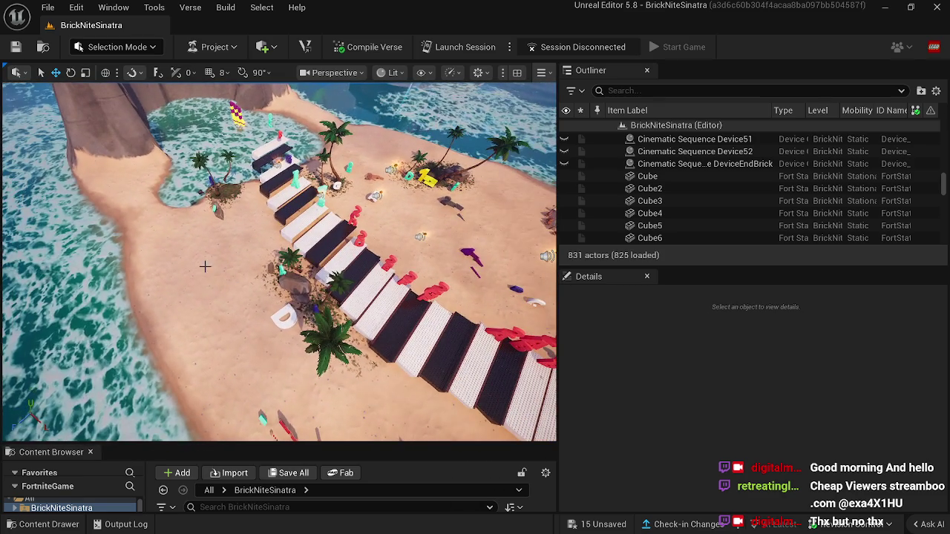
left_click(116, 47)
In Landscape Mode with the brush size reset, smooth the inlet's seabed.
left_click(134, 88)
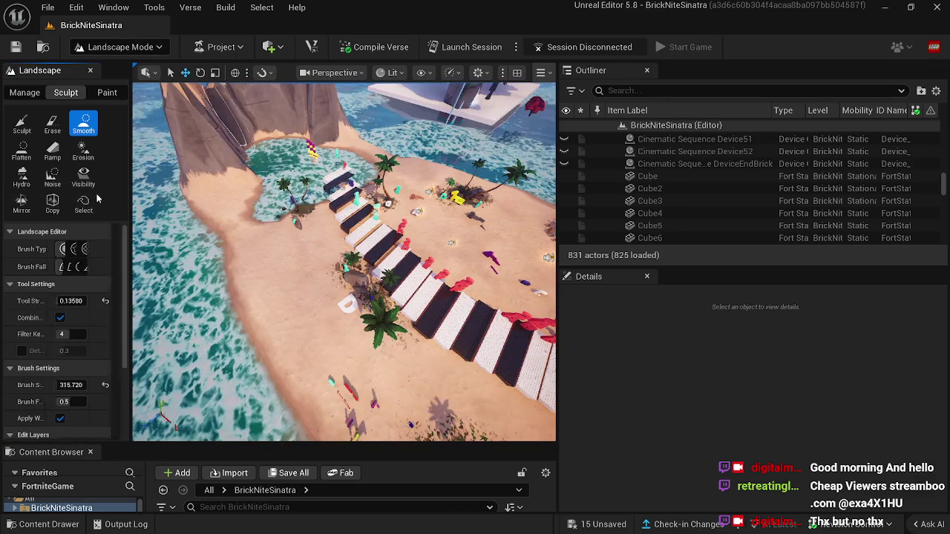
left_click(113, 386)
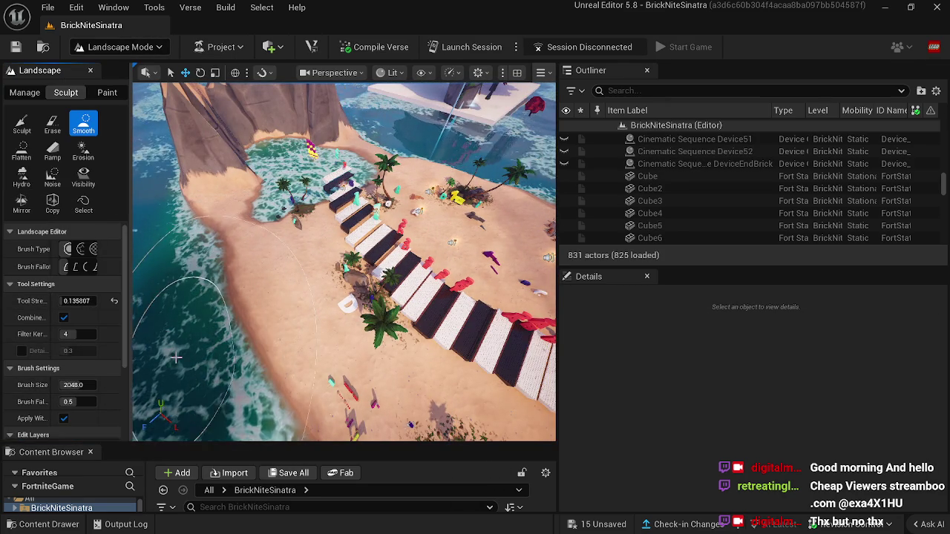
left_click_drag(178, 359, 260, 273)
key("ctrl+z")
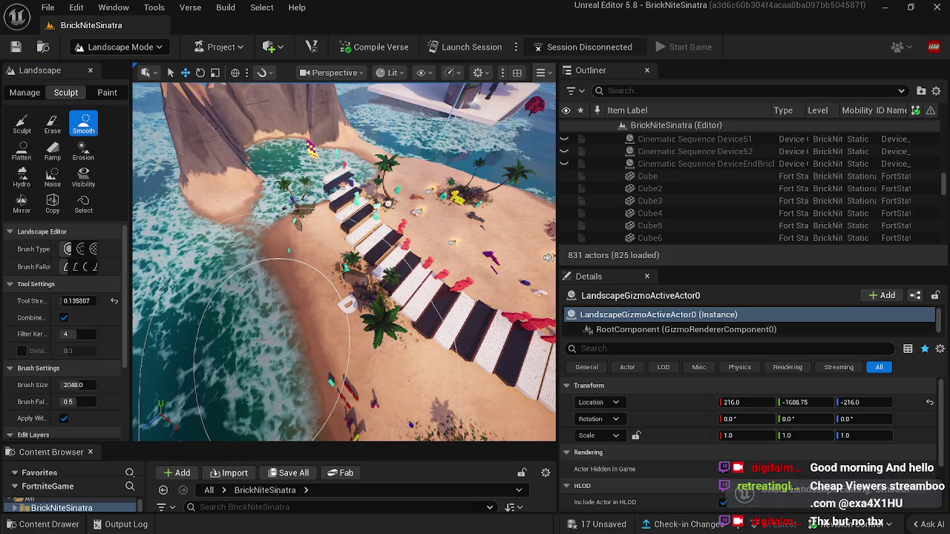
mouse_move(260, 341)
left_mouse_down()
mouse_move(152, 269)
mouse_move(167, 267)
mouse_move(250, 327)
mouse_move(272, 323)
mouse_move(197, 326)
mouse_move(200, 386)
mouse_move(360, 361)
left_mouse_up()
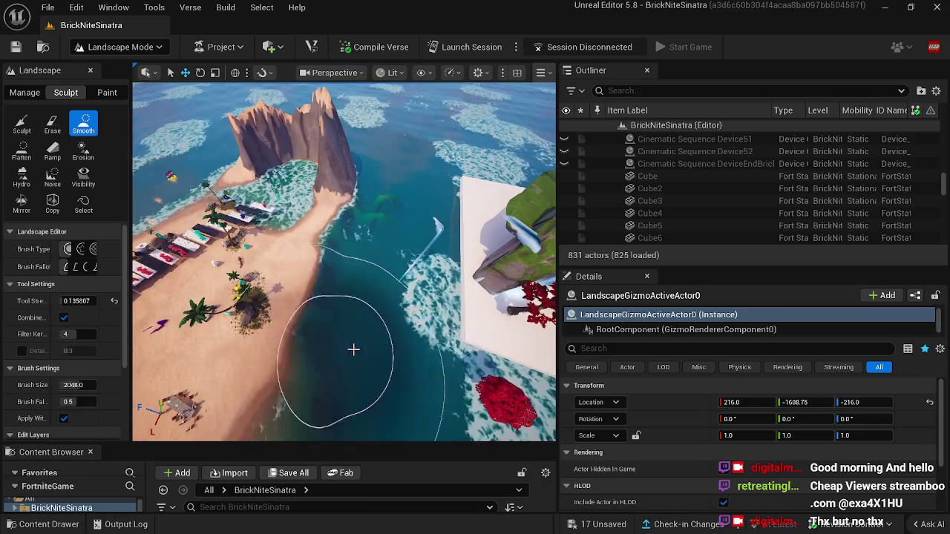
mouse_move(391, 323)
left_mouse_down()
mouse_move(360, 322)
mouse_move(317, 300)
mouse_move(304, 315)
mouse_move(319, 303)
mouse_move(291, 304)
mouse_move(302, 301)
mouse_move(275, 339)
mouse_move(304, 304)
mouse_move(301, 312)
left_mouse_up()
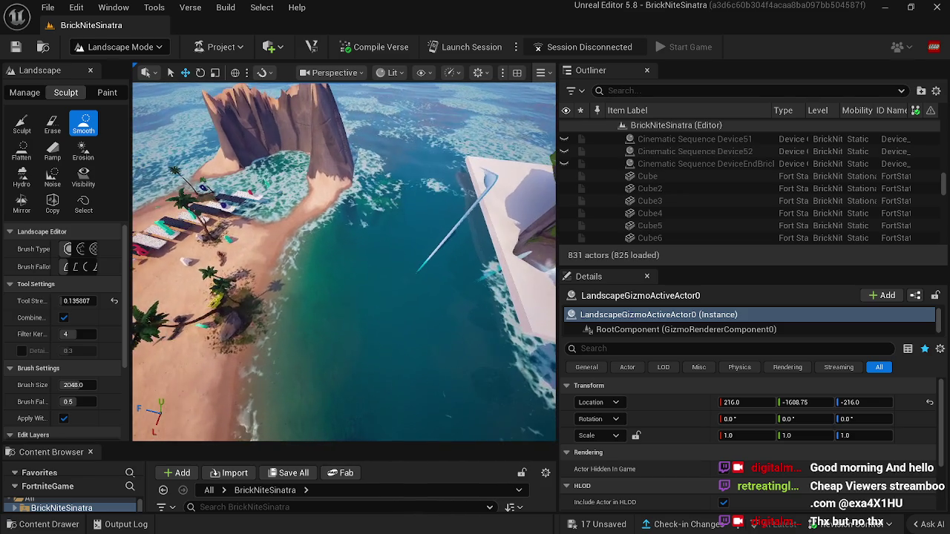
Shrink the brush size and select the Sculpt tool.
left_click_drag(85, 384, 60, 385)
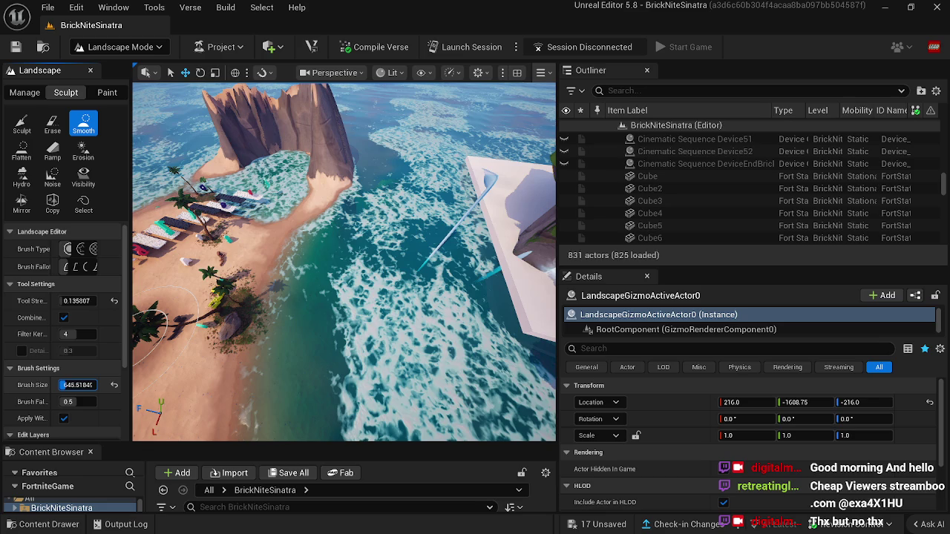
left_click(21, 123)
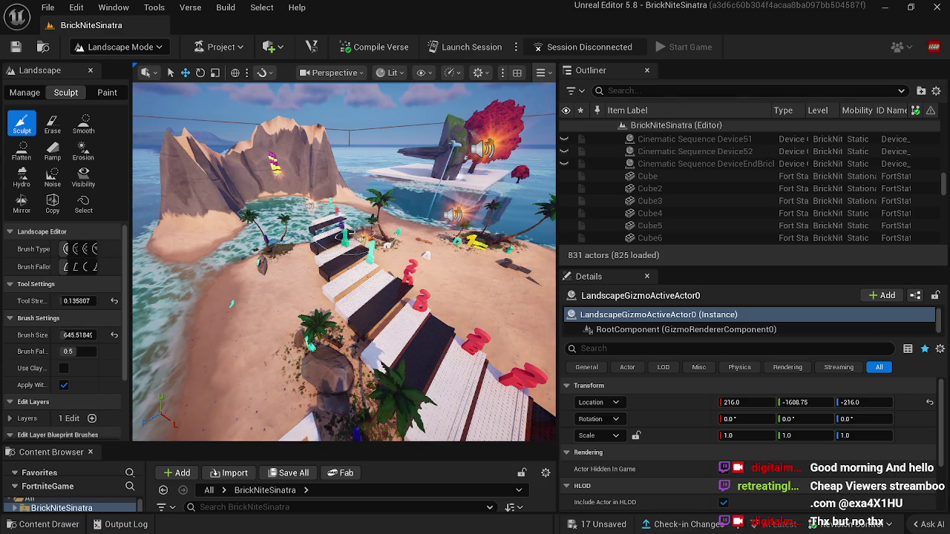
mouse_move(344, 260)
left_mouse_down()
mouse_move(252, 257)
mouse_move(239, 246)
left_mouse_up()
Return to Selection Mode and select the white brick key at the water's edge.
left_click(145, 42)
left_click(102, 66)
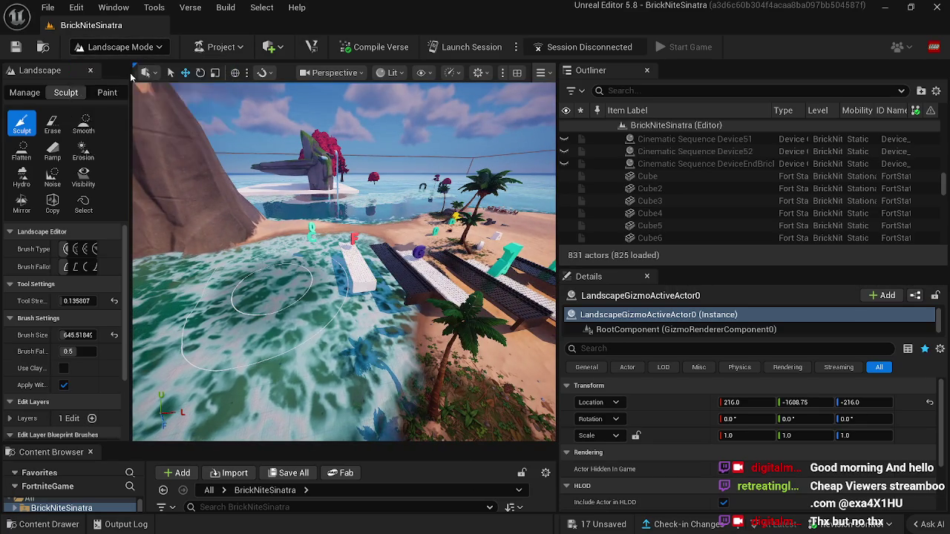
left_click(302, 260)
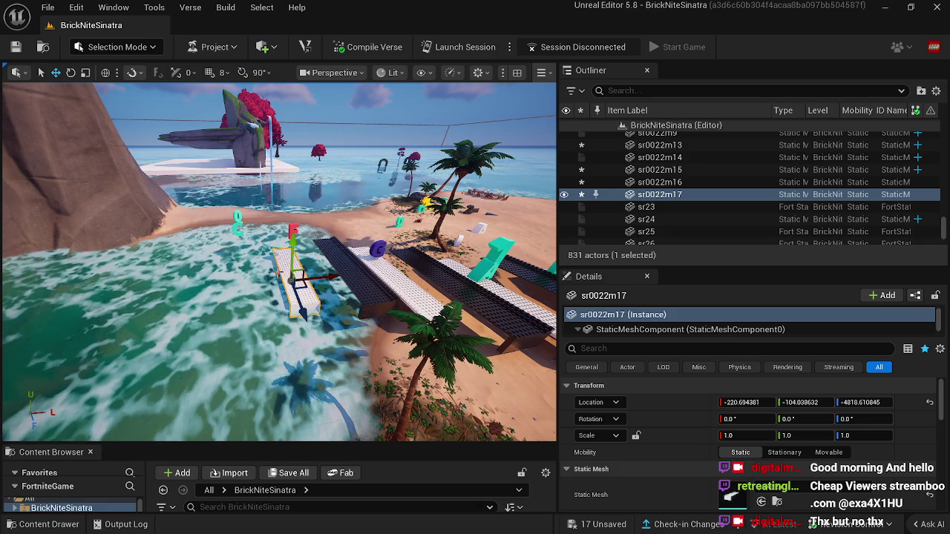
Duplicate the green letter Alphabet Bx7 and its neighbour, and move the copies left toward the inlet.
mouse_move(279, 260)
left_mouse_down()
mouse_move(357, 256)
mouse_move(286, 273)
left_mouse_up()
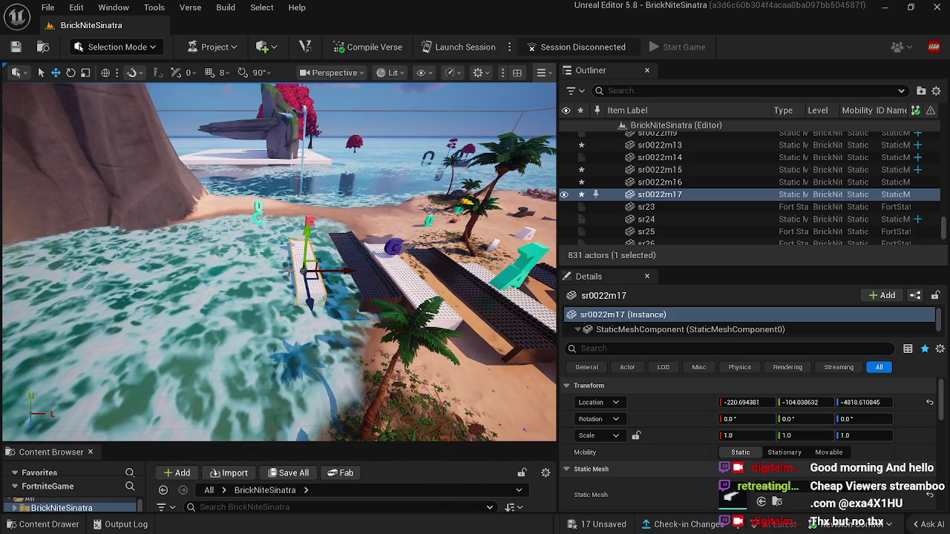
left_click_drag(303, 268, 357, 265)
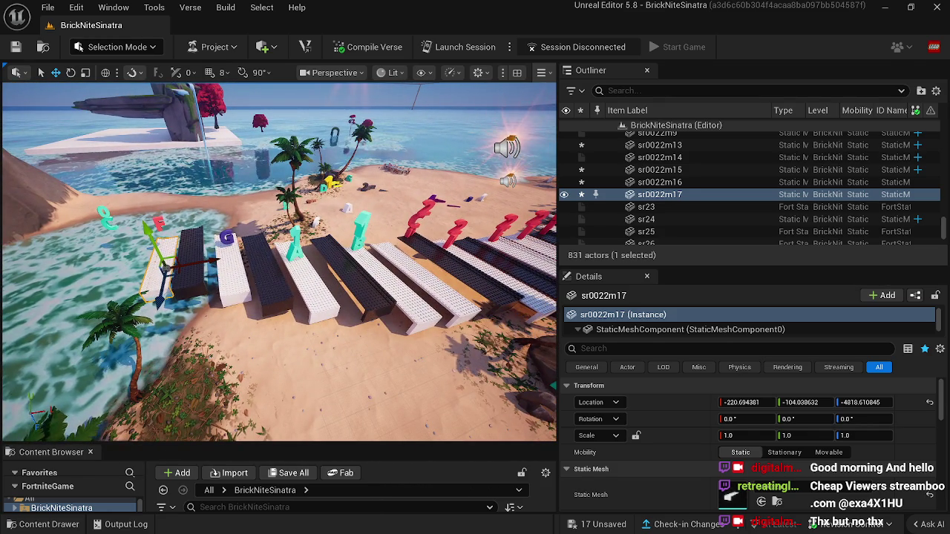
left_click(360, 233)
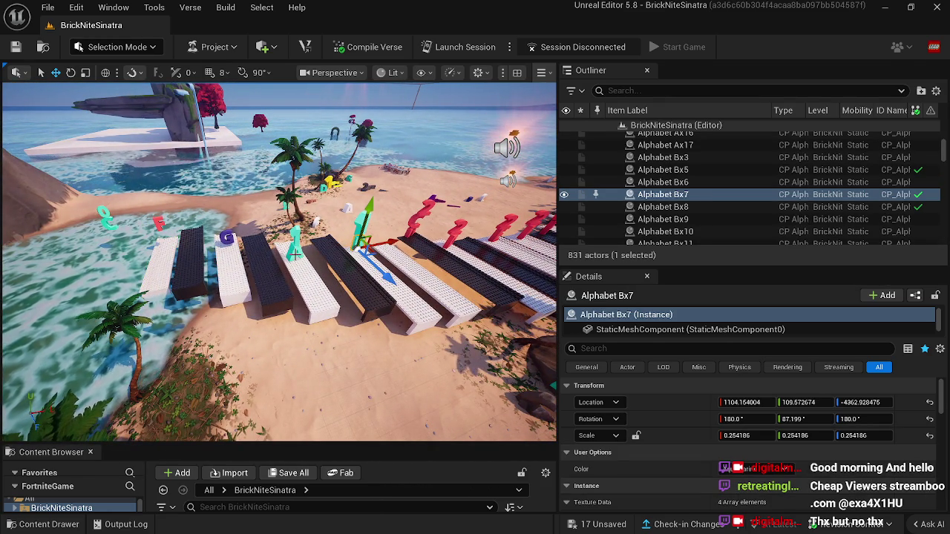
left_click(295, 253, "ctrl")
key("ctrl+d")
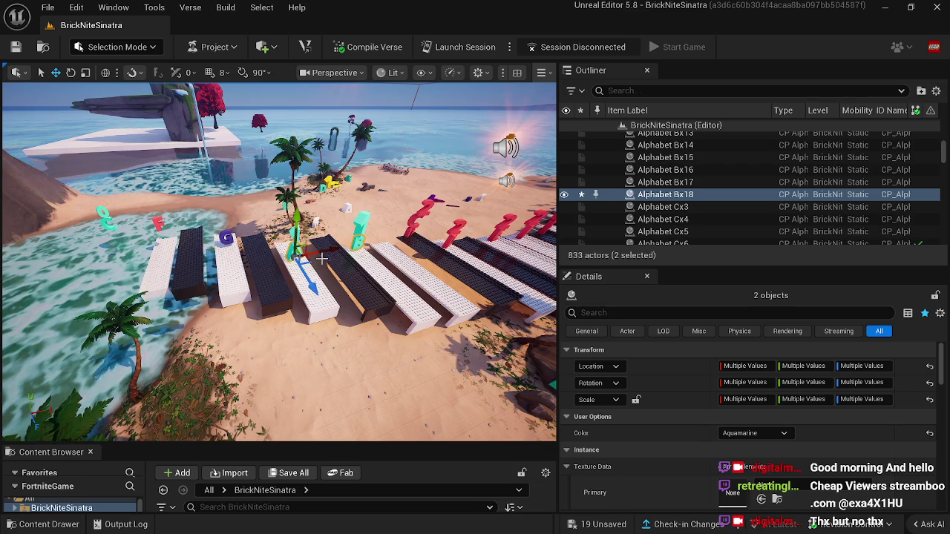
left_click_drag(295, 264, 13, 241)
Duplicate letter Alphabet Cx14 with its neighbour, then delete the extra letter Alphabet 0x3.
left_click_drag(205, 204, 134, 189)
left_click(233, 228)
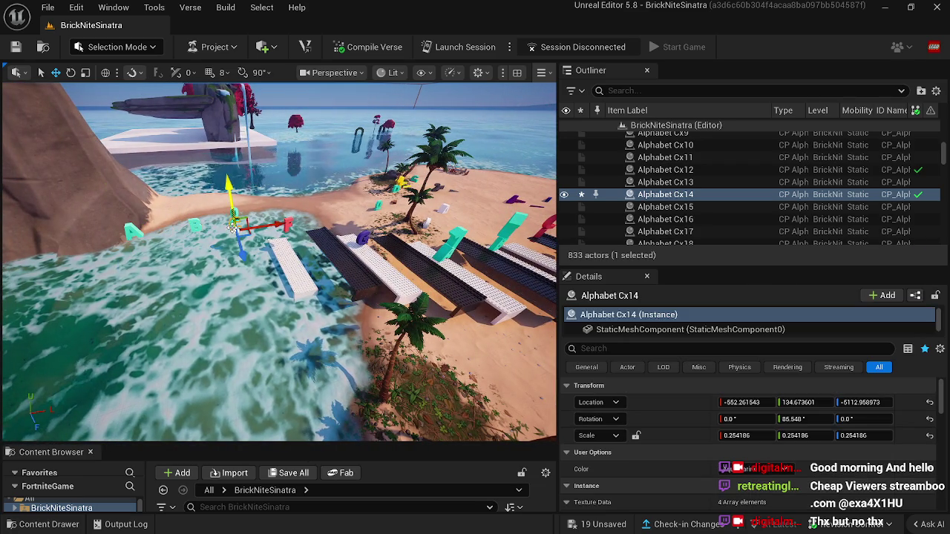
left_click(235, 211, "ctrl")
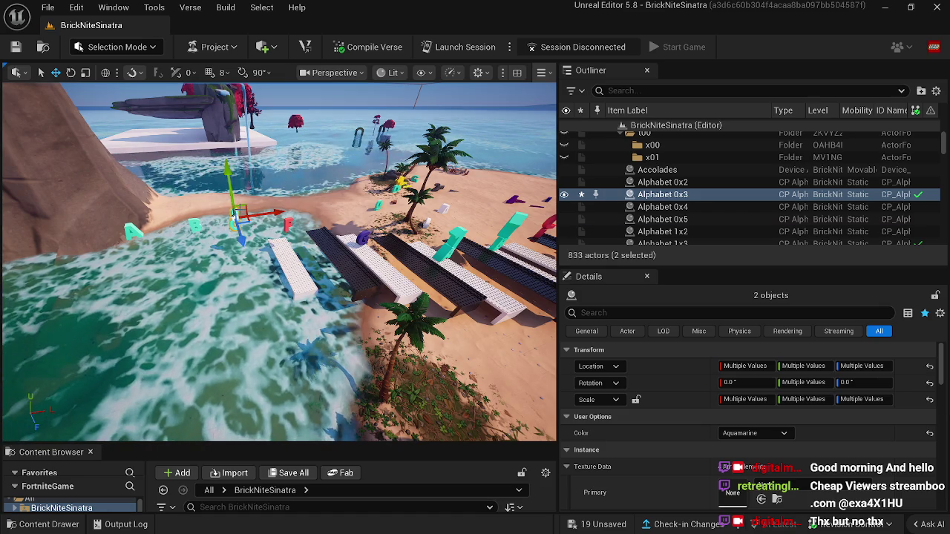
key("ctrl+d")
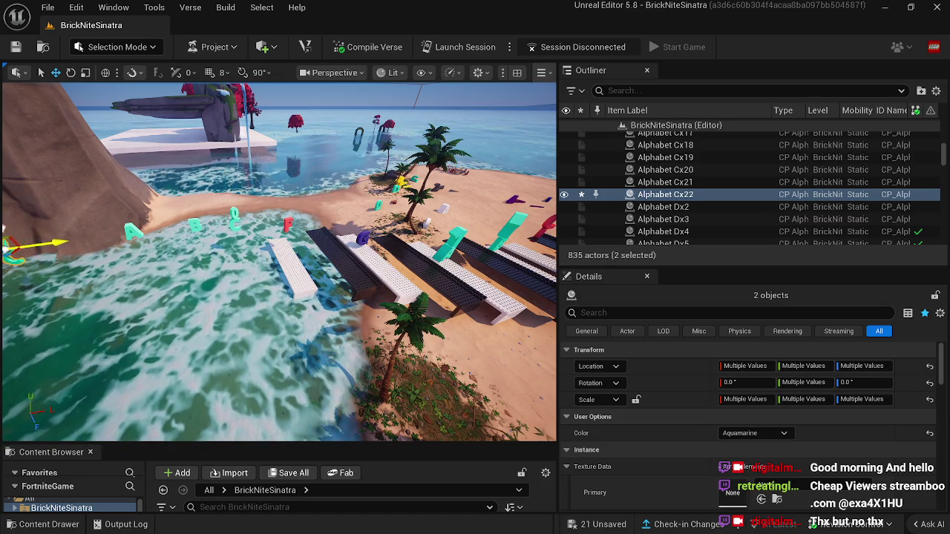
left_click(235, 212)
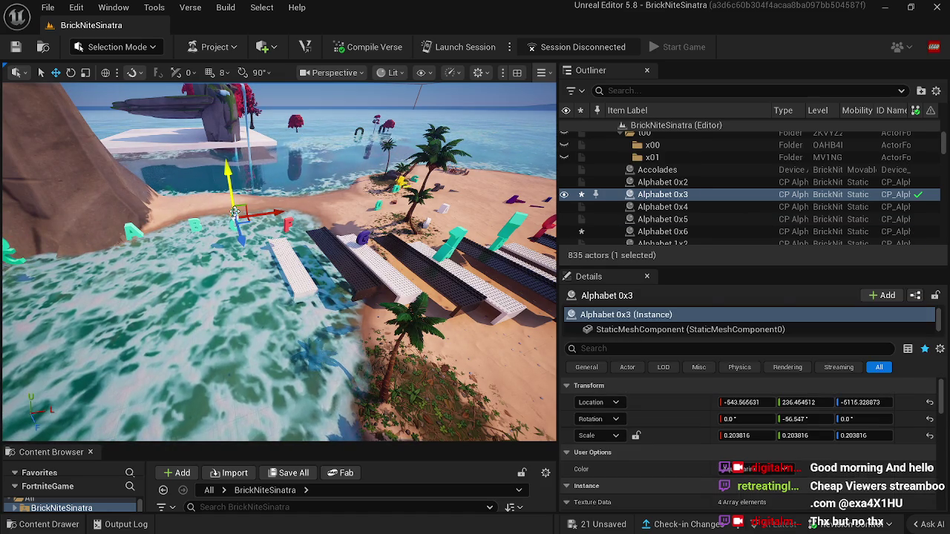
key("Delete")
Alt-drag a copy of the teal letter Alphabet 1x4 further left, and undo the plank's accidental move.
left_click(454, 239)
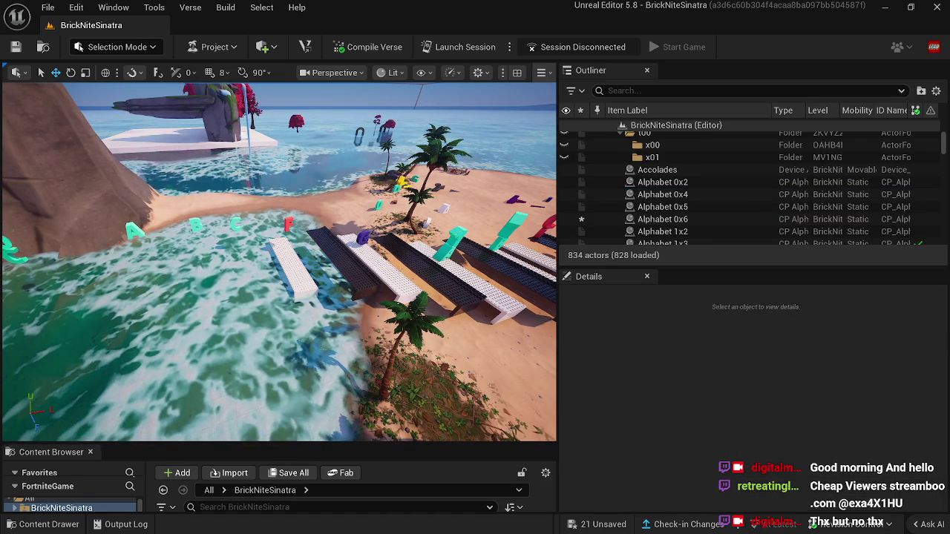
left_click_drag(458, 236, 297, 216)
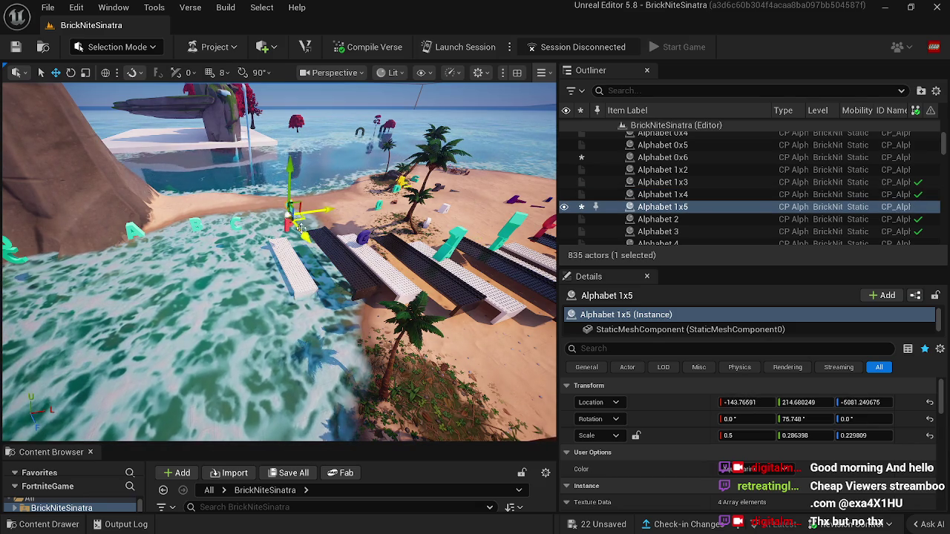
left_click(295, 260)
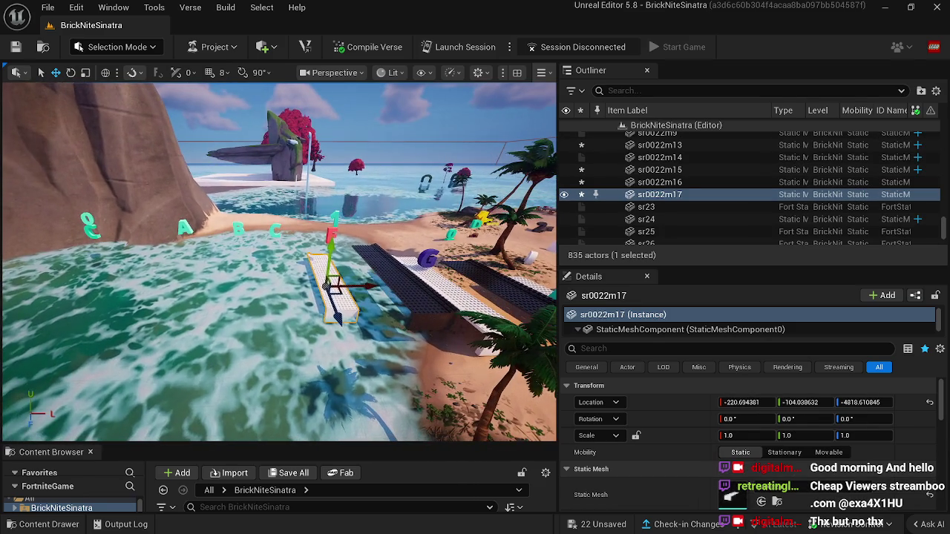
key("ctrl+z")
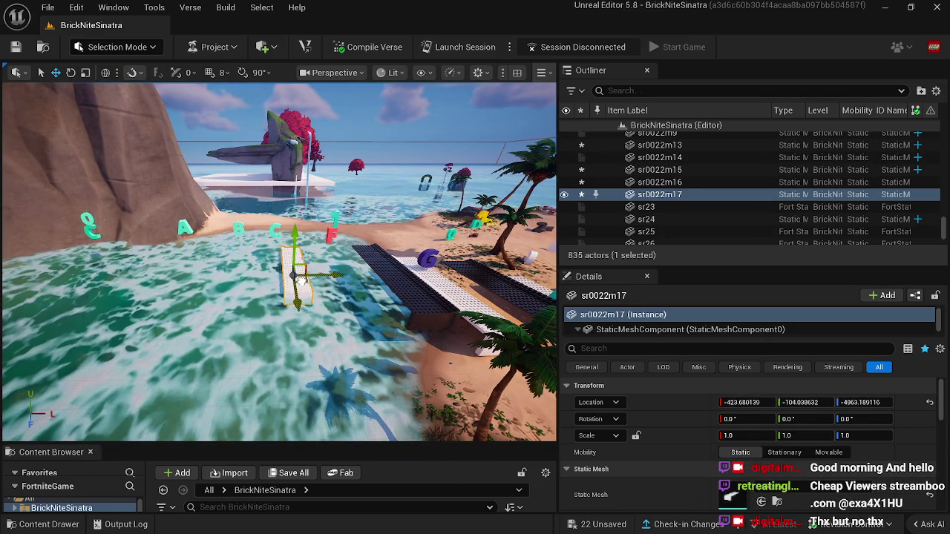
Set the new letter Alphabet 1x5's Color to Brown.
left_click(287, 223)
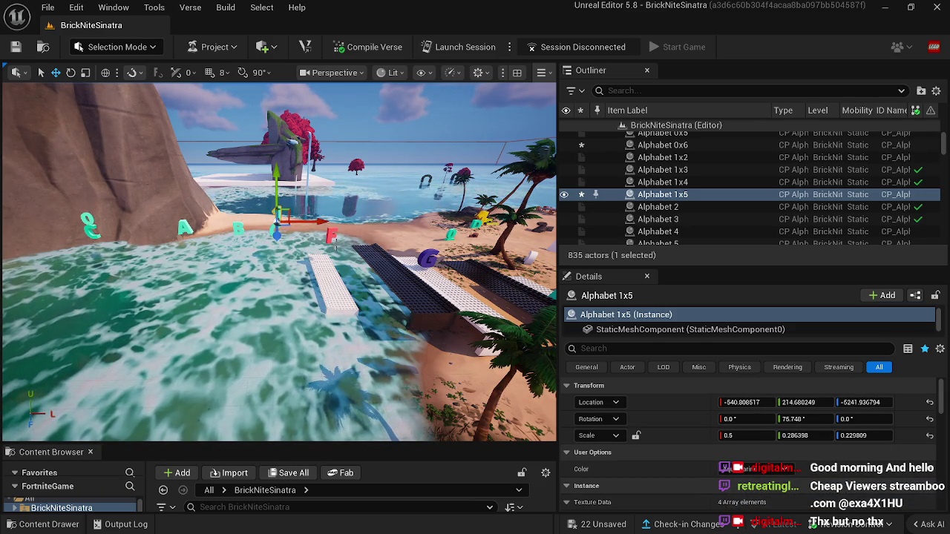
left_click(753, 470)
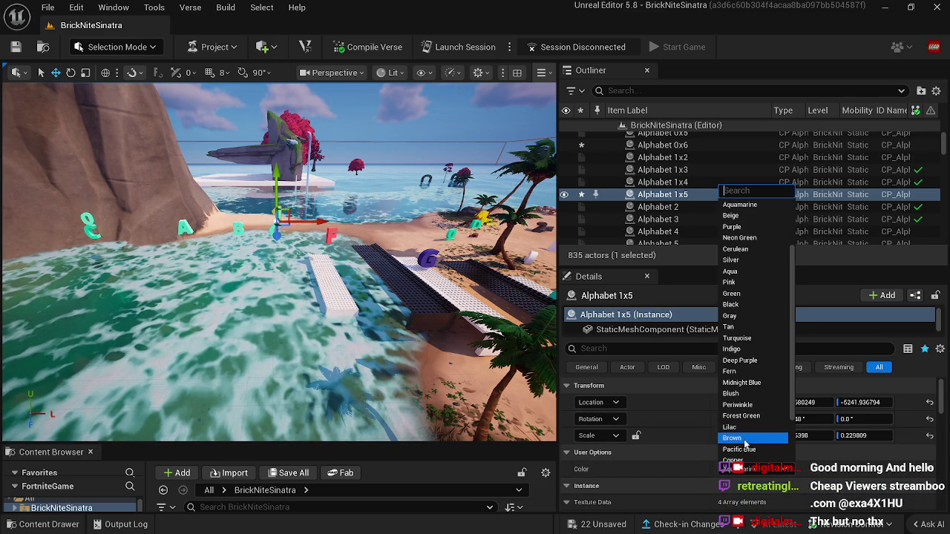
left_click(746, 438)
left_click(275, 231)
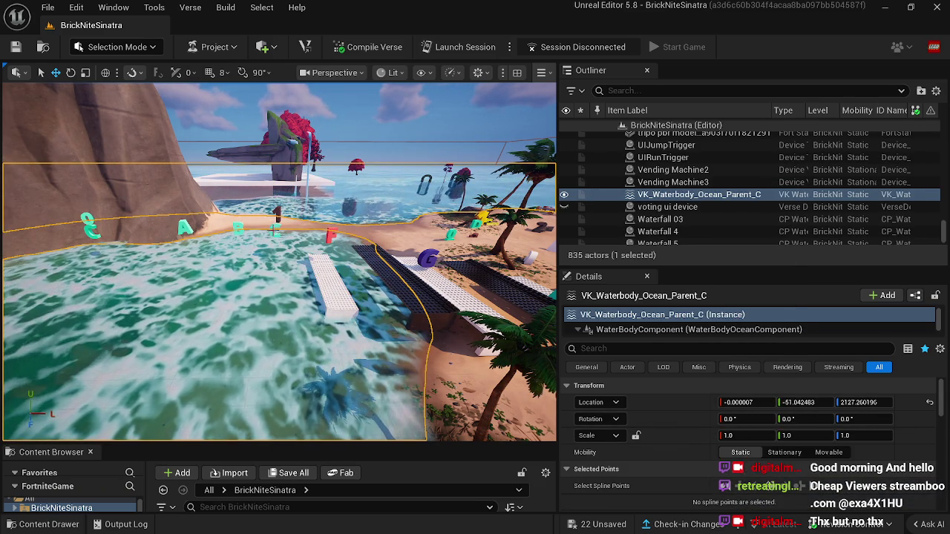
Recolour letter Alphabet Cx14 periwinkle.
left_click(276, 231)
left_click(735, 473)
left_click(741, 405)
left_click(223, 334)
Keep ordinary selection mode and fly along the beach to the shoreline by the inlet.
left_click_drag(349, 312, 378, 357)
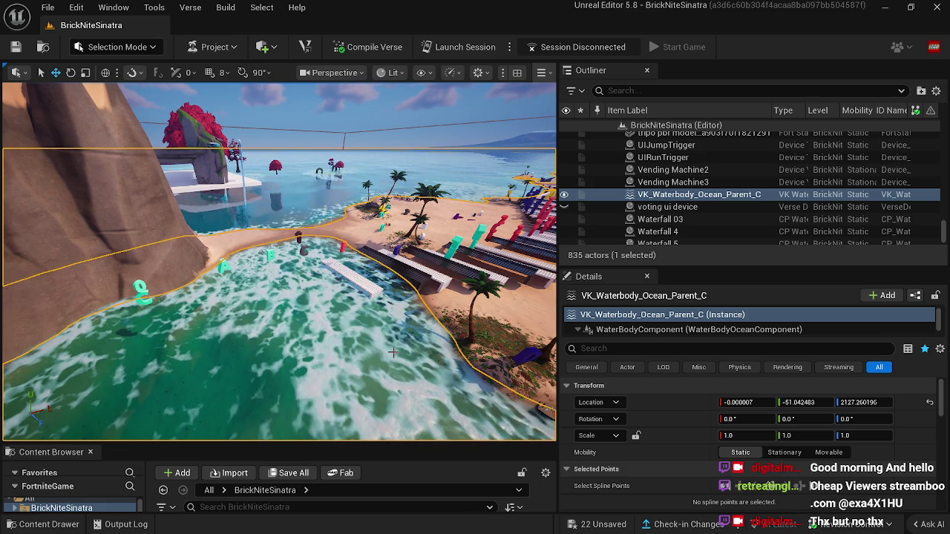
left_click_drag(372, 346, 357, 344)
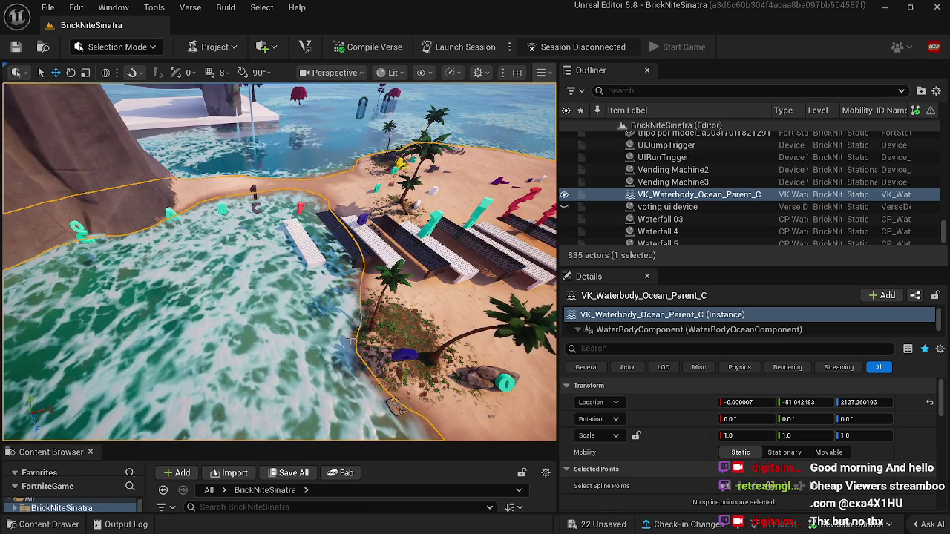
left_click_drag(341, 334, 356, 330)
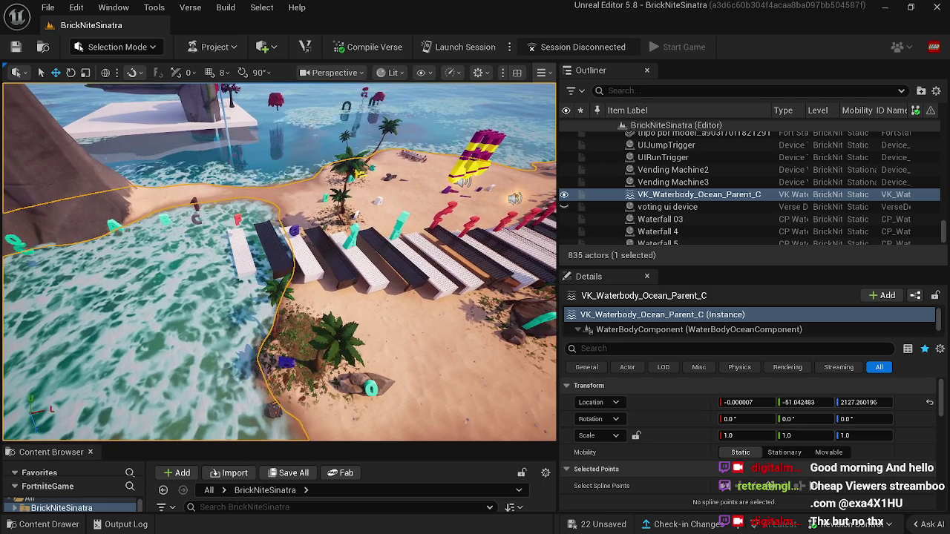
left_click(124, 48)
left_click(139, 72)
left_click_drag(297, 297, 297, 239)
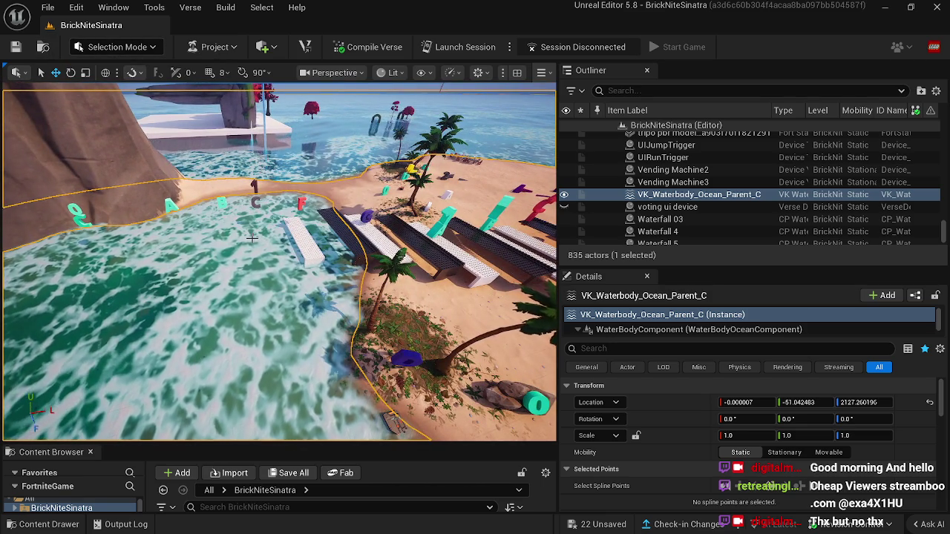
left_click_drag(301, 242, 294, 223)
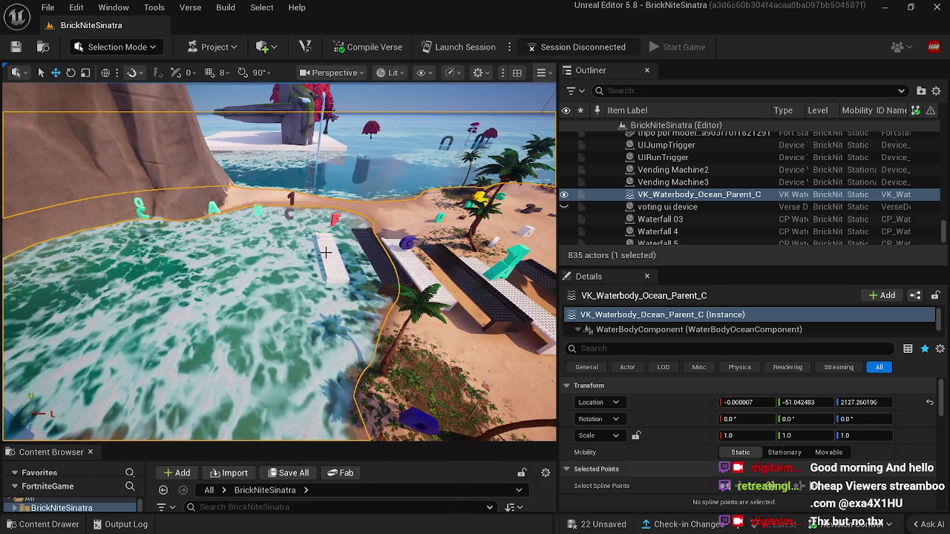
mouse_move(315, 245)
left_mouse_down()
mouse_move(301, 246)
mouse_move(315, 245)
left_mouse_up()
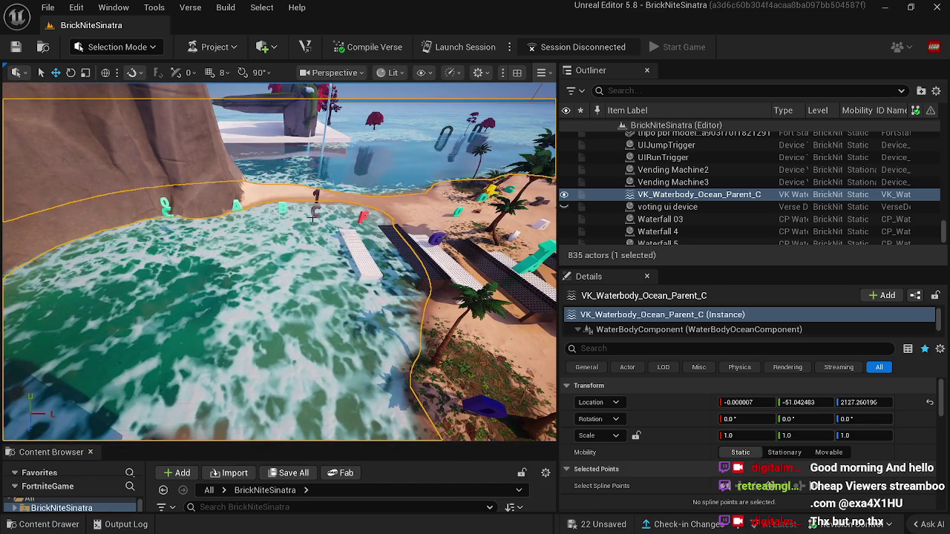
Check the shoreline letters A, B, C and 1 by selecting them in pairs.
left_click(280, 209)
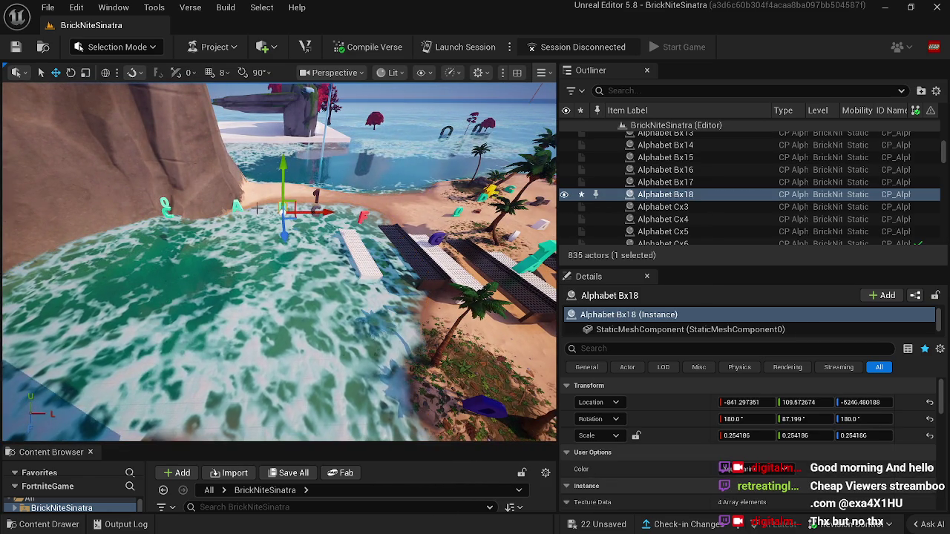
left_click(238, 208, "ctrl")
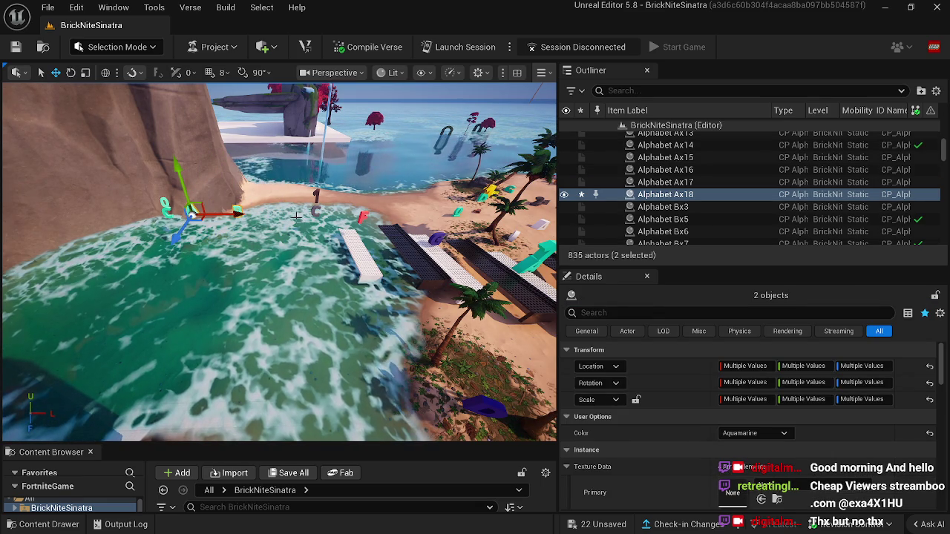
left_click(223, 245)
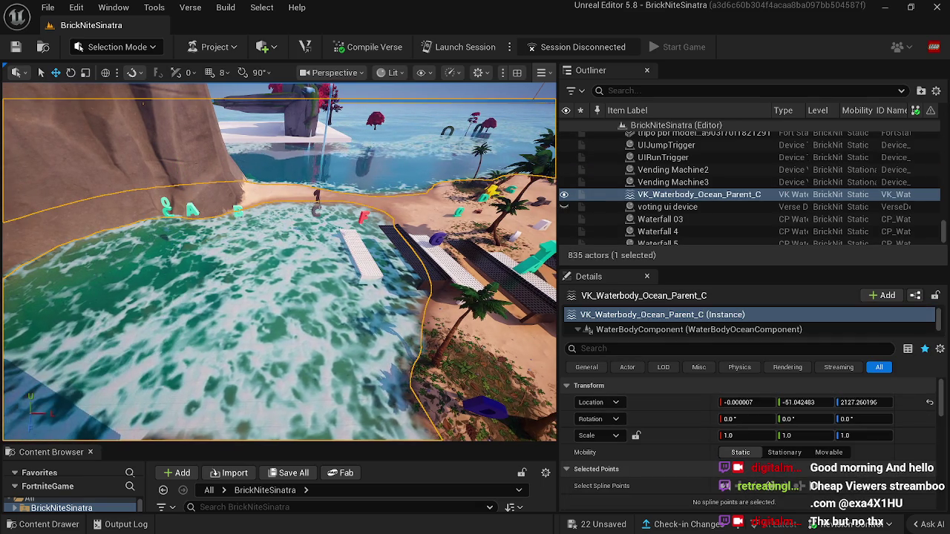
left_click(316, 202)
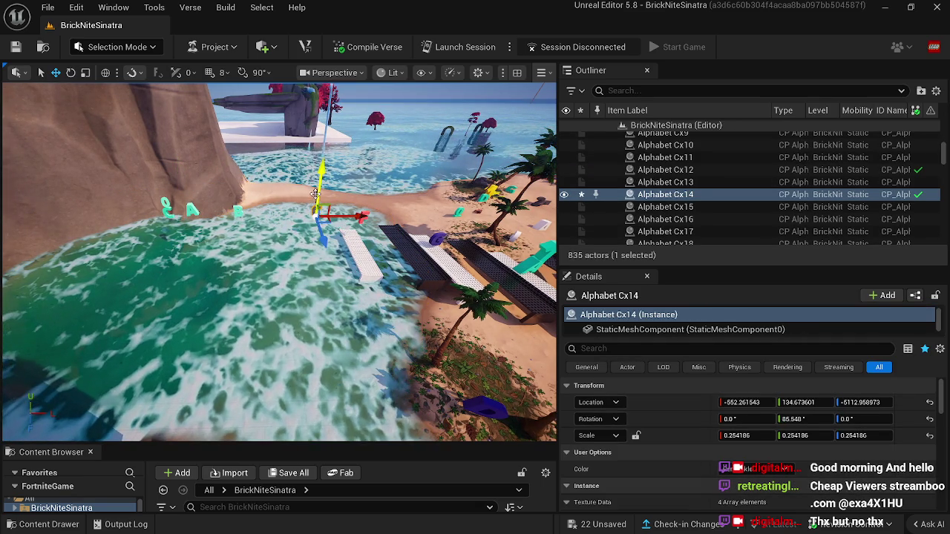
left_click(315, 191, "ctrl")
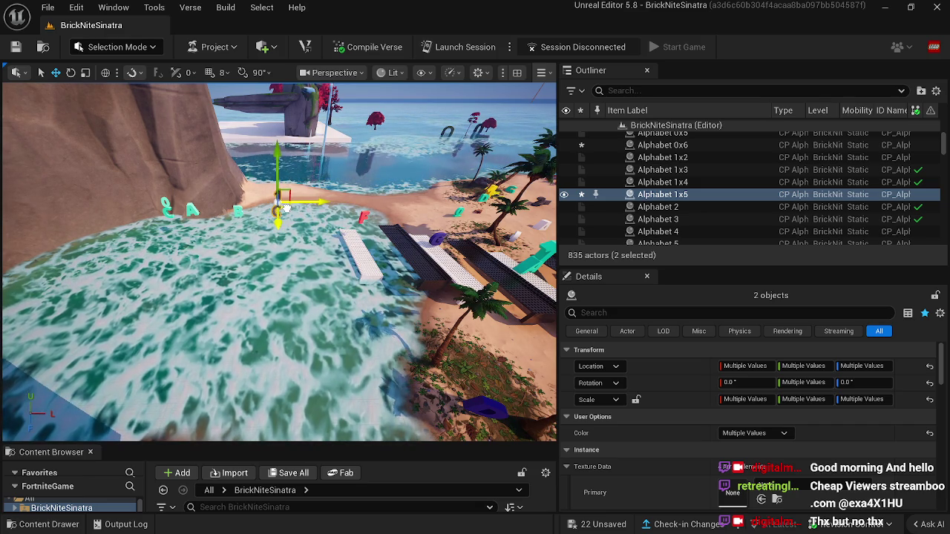
left_click(271, 223)
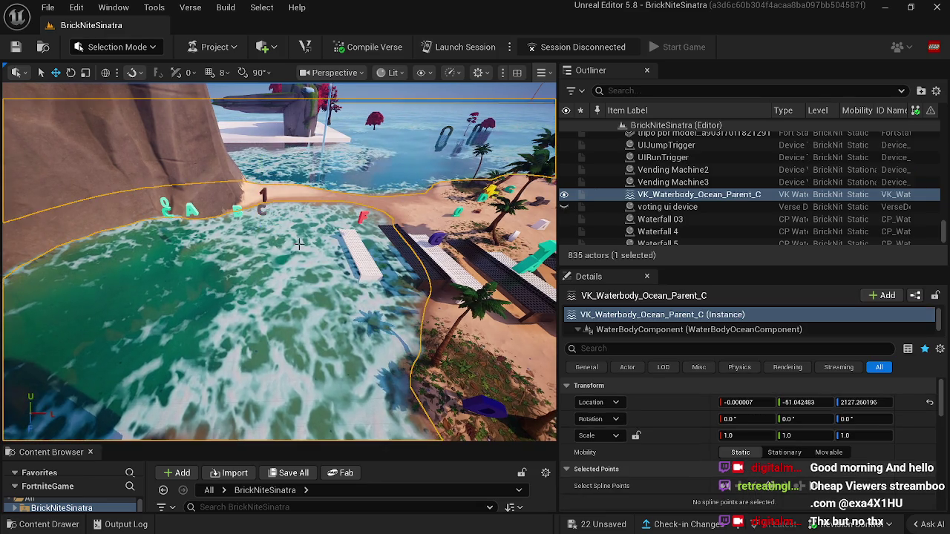
Fly the view to face the piano keys and select a red D and a red 2 letter.
scroll(279, 260, "down", 5)
key("Right")
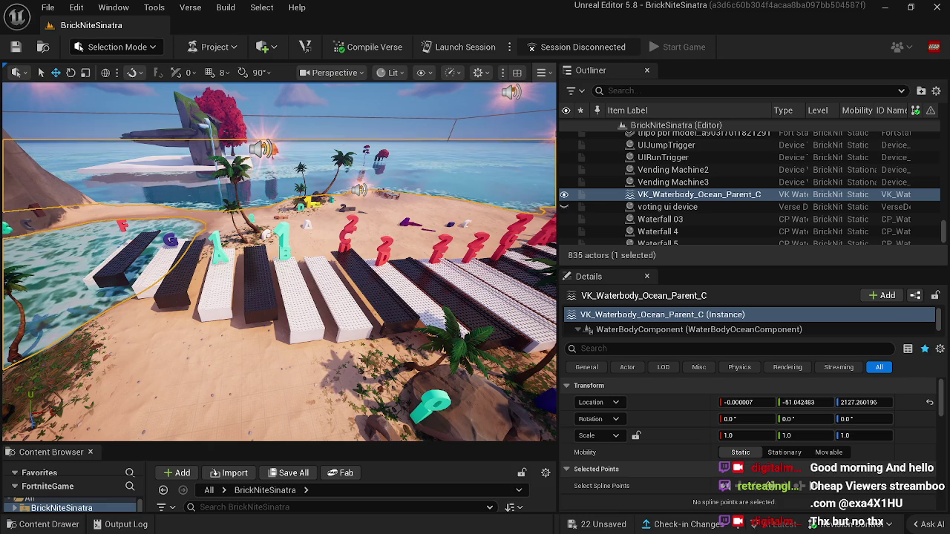
key("Left")
key("Right")
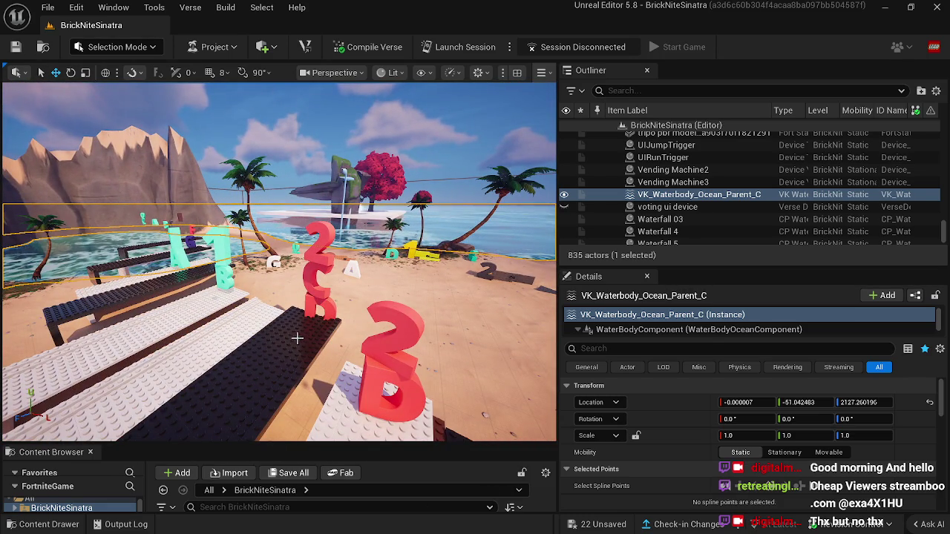
left_click(312, 305)
left_click(315, 250, "ctrl")
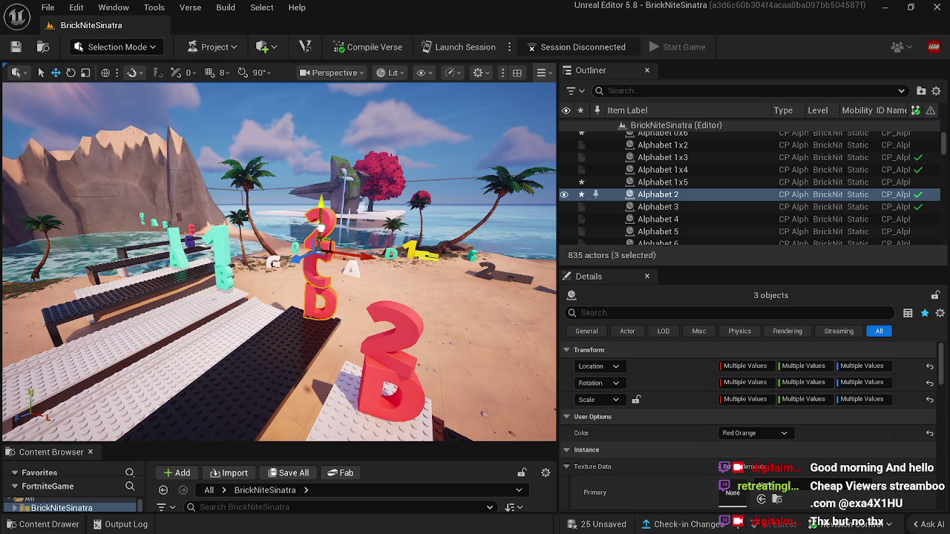
Swing the view over the shore water and pick out a red letter and a nearby collectible.
key("Left")
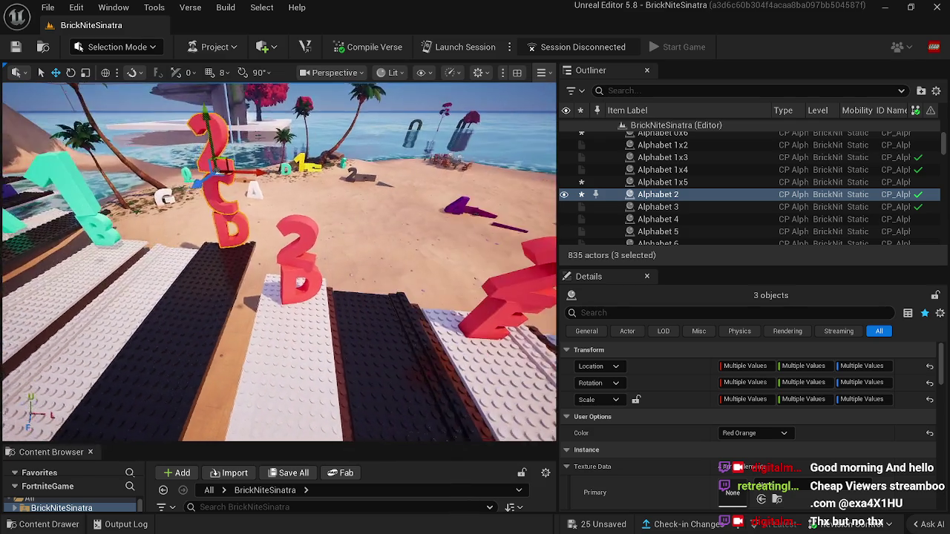
key("Left")
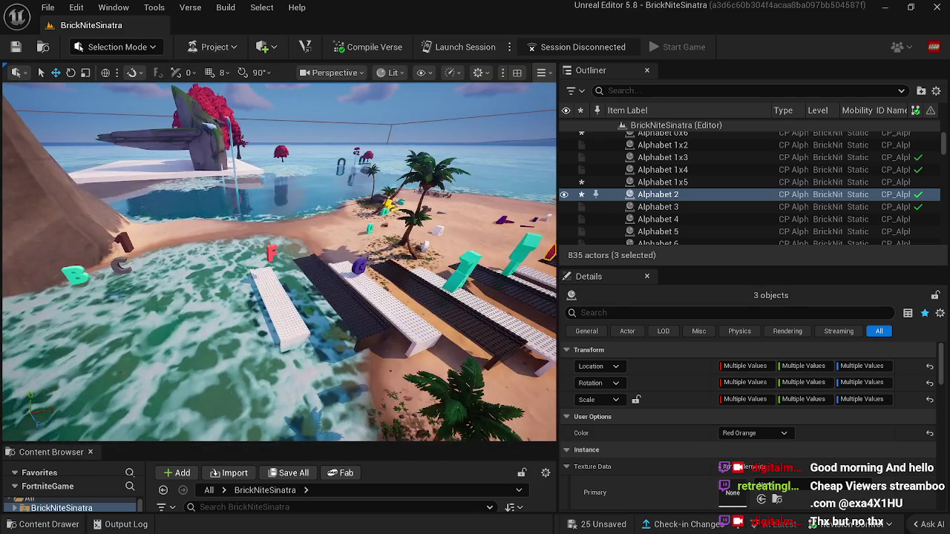
key("Left")
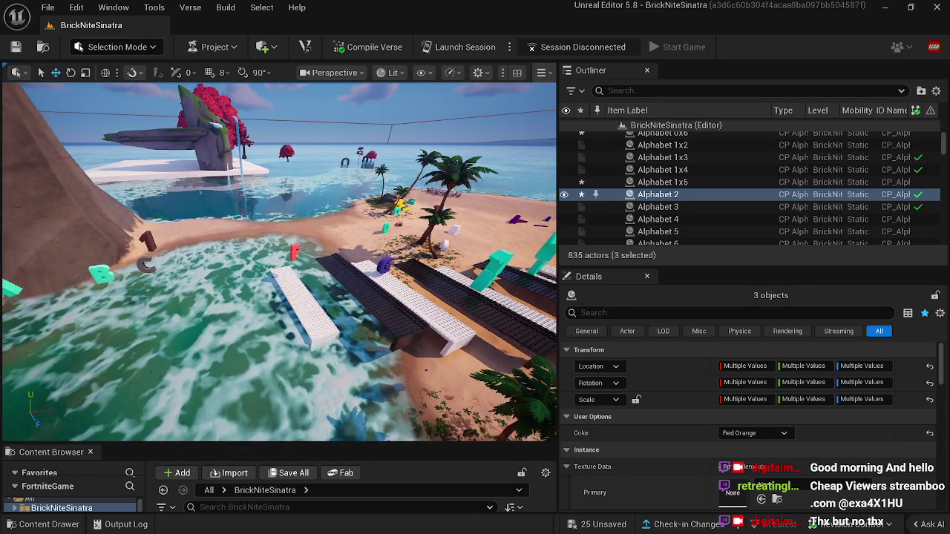
key("Left")
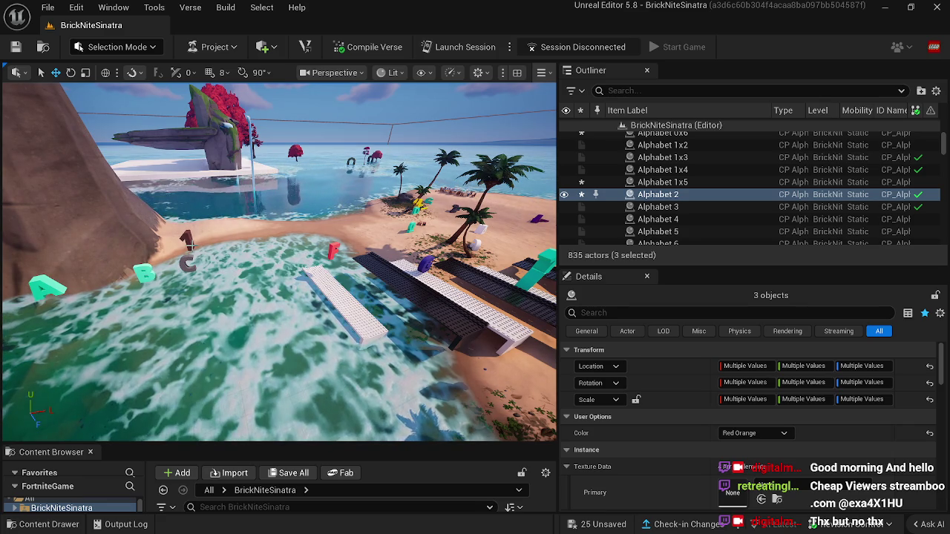
key("Up")
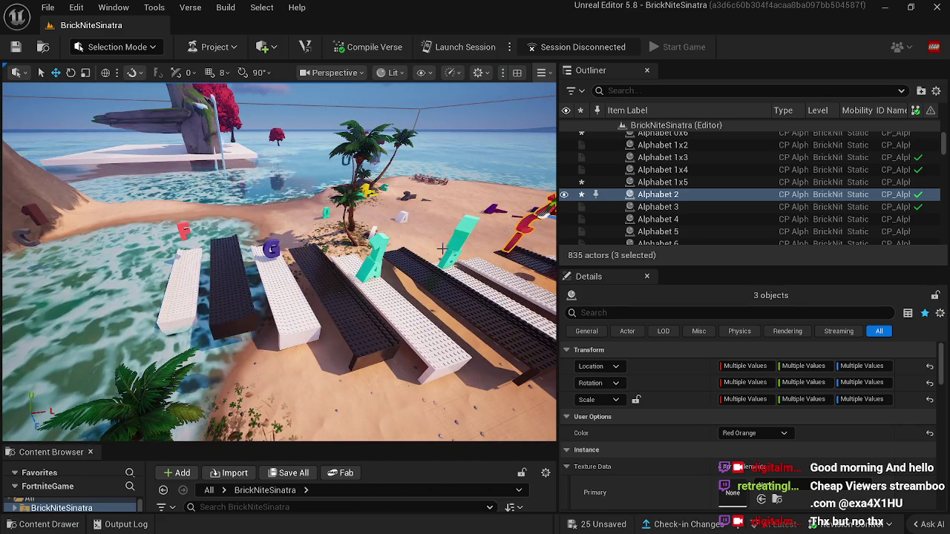
key("Down")
left_click(382, 291)
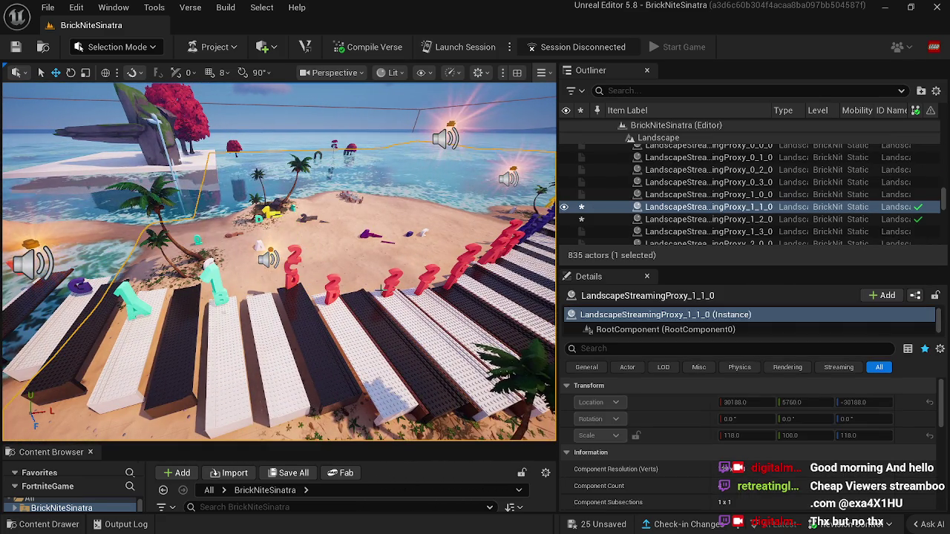
left_click(392, 283)
left_click(293, 287, "ctrl")
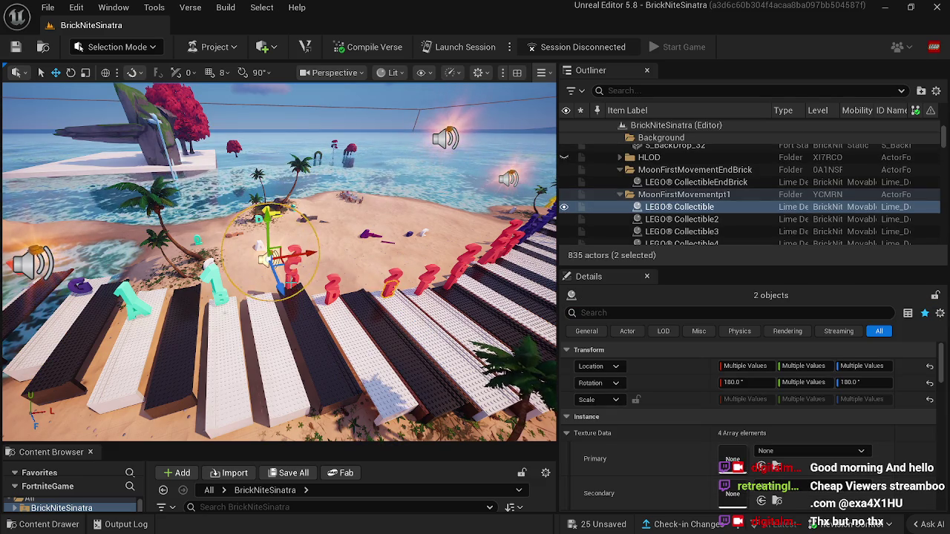
left_click(293, 288)
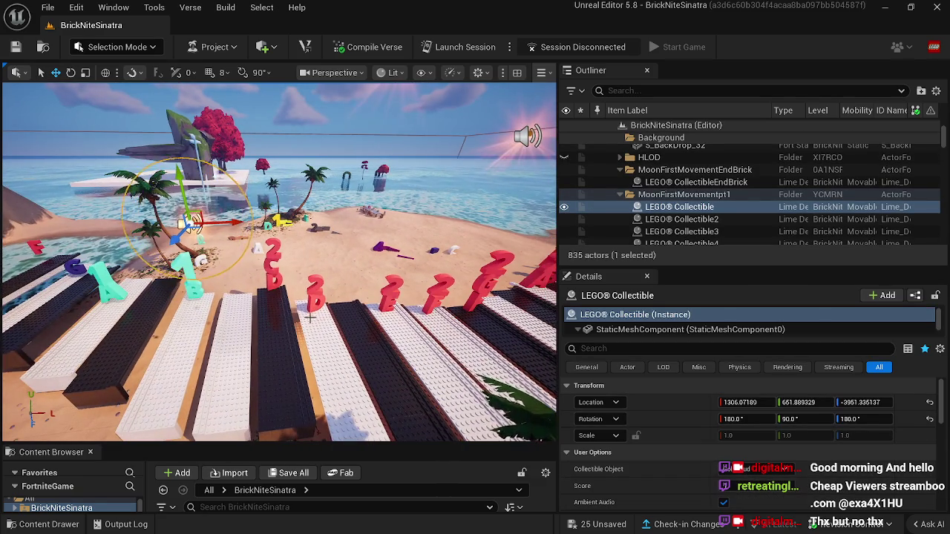
Duplicate the two red 2 letters and move the copies toward the inlet-end keys.
left_click(324, 306)
left_click(387, 295, "ctrl")
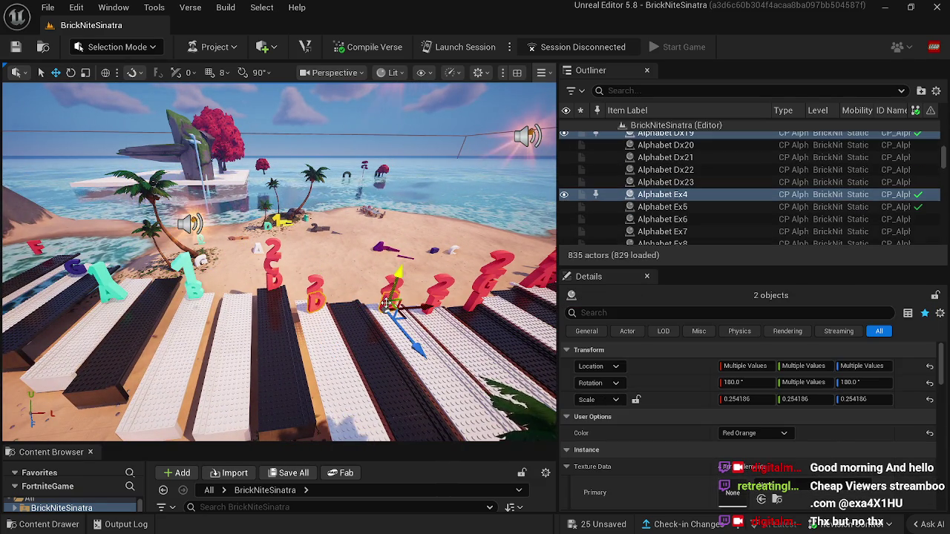
key("ctrl+d")
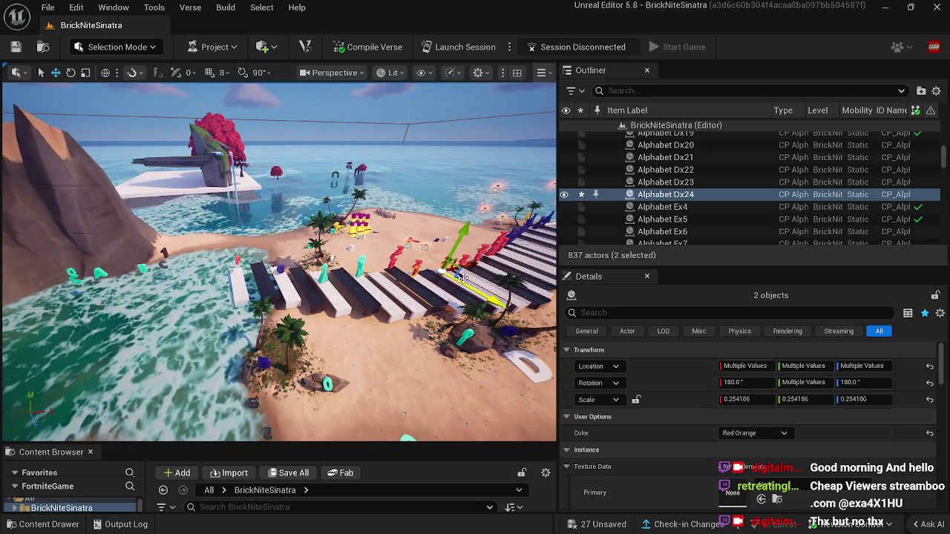
left_click_drag(461, 276, 357, 298)
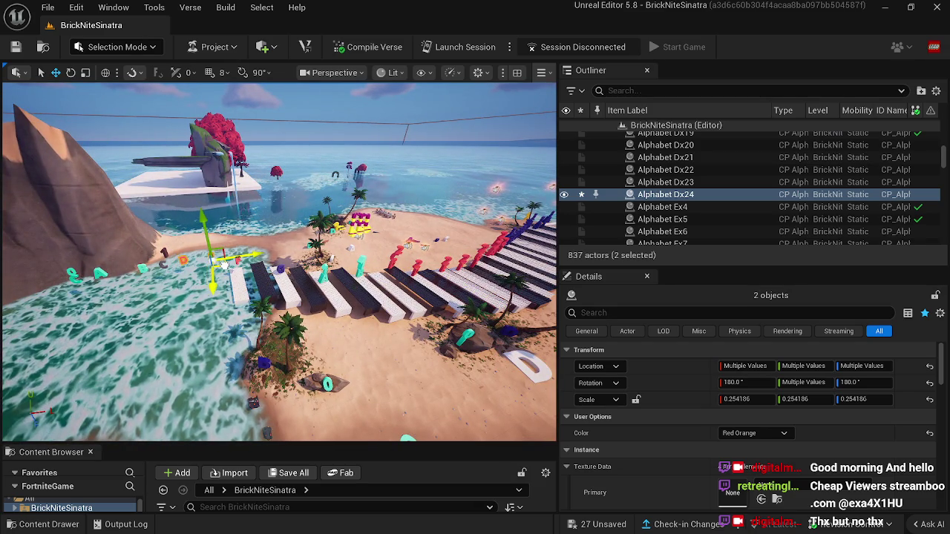
left_click_drag(223, 269, 312, 268)
left_click(242, 315)
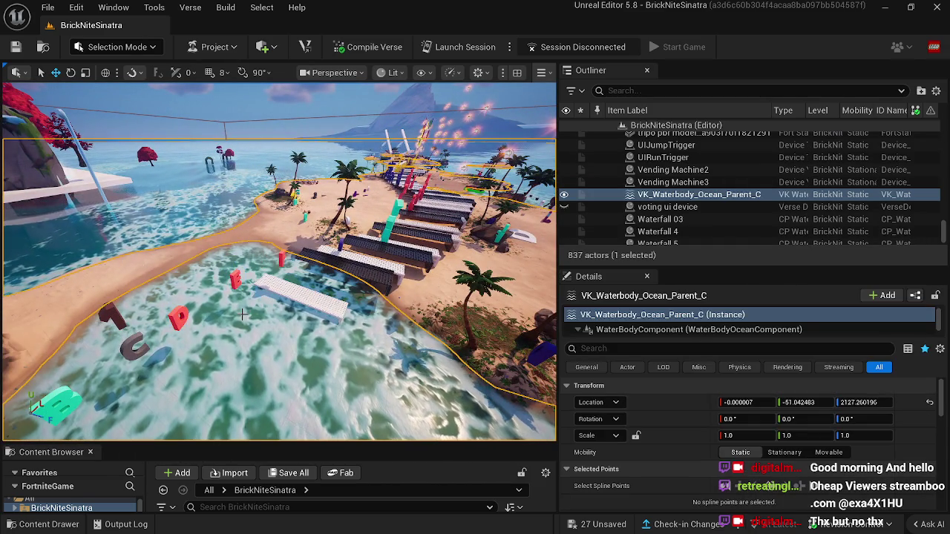
Select letters E and F near the inlet, then the white plank in the water.
left_click(239, 282)
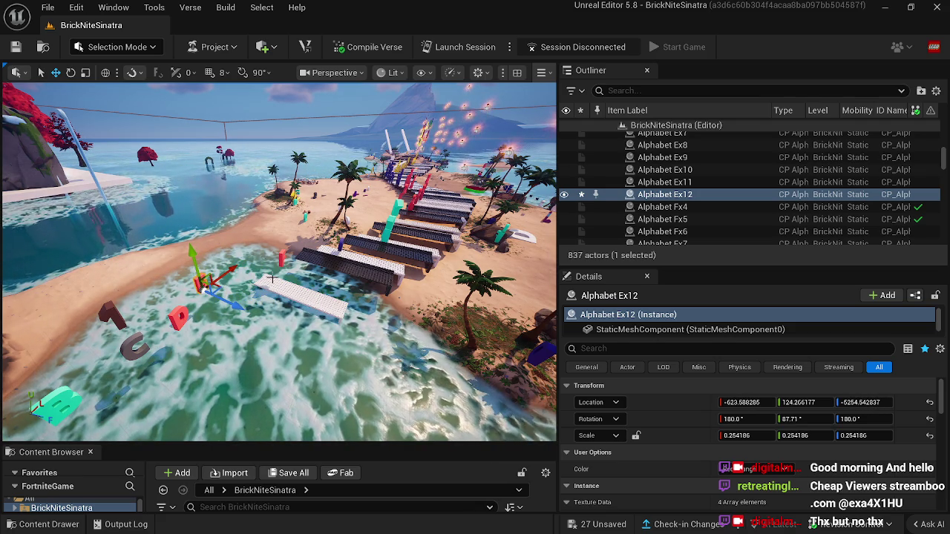
left_click(285, 258)
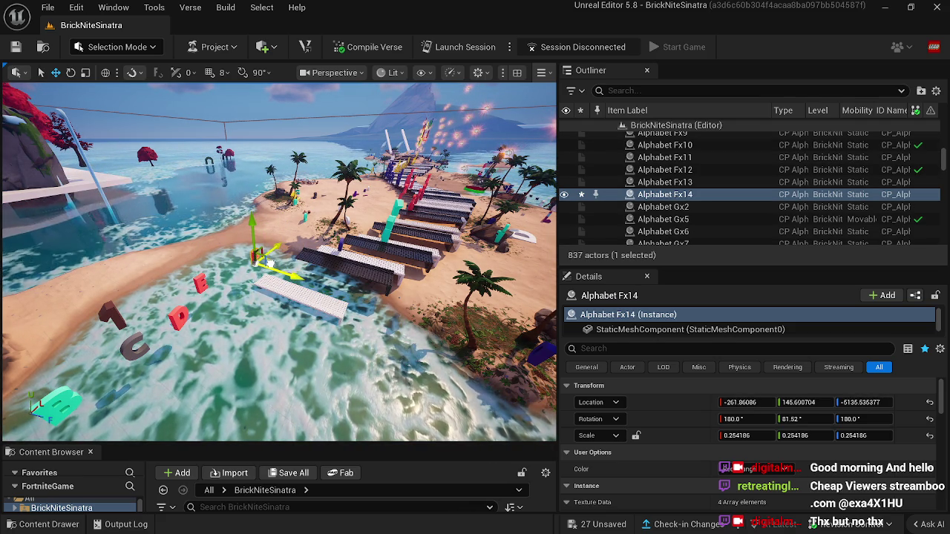
left_click(311, 302)
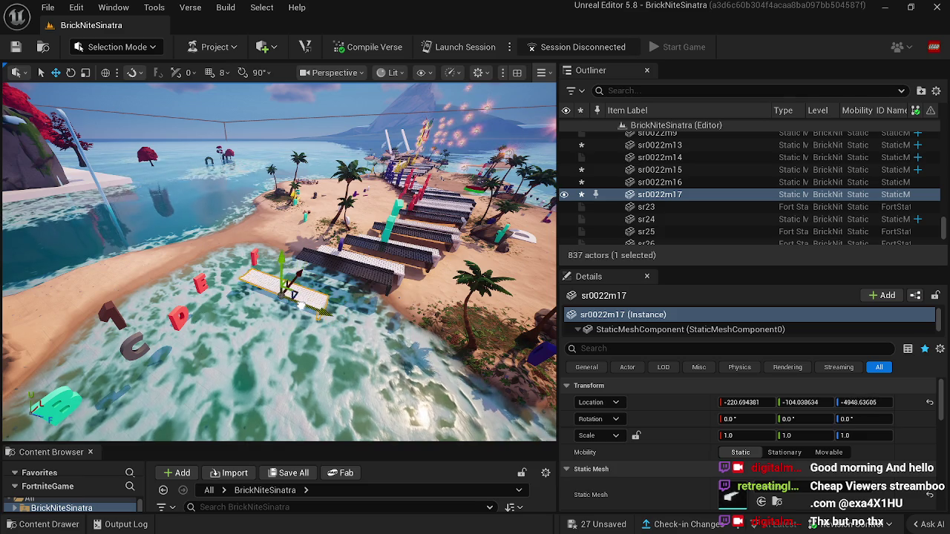
Save the level after viewing the plank from the side.
mouse_move(294, 305)
left_mouse_down()
mouse_move(211, 296)
mouse_move(279, 358)
mouse_move(237, 346)
mouse_move(258, 388)
mouse_move(297, 351)
left_mouse_up()
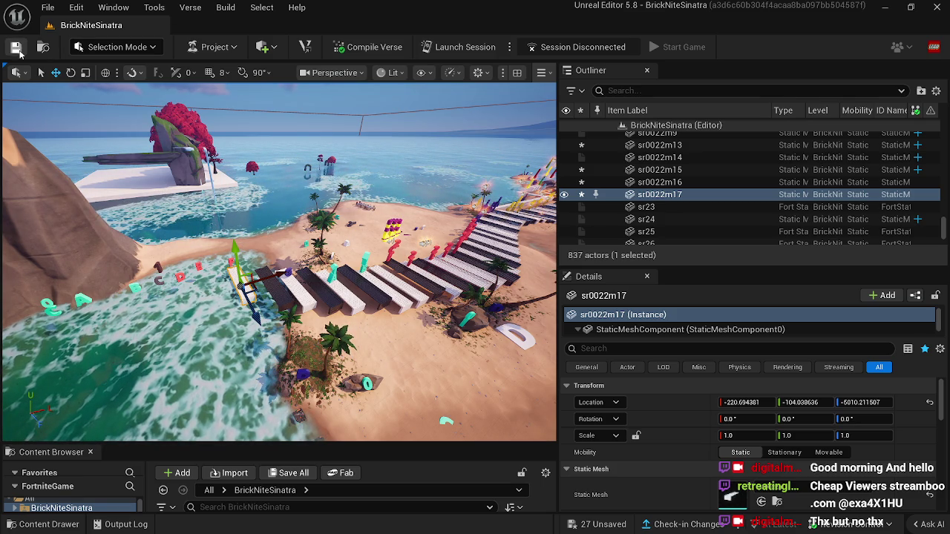
key("ctrl+s")
mouse_move(232, 300)
left_mouse_down()
mouse_move(245, 282)
mouse_move(274, 304)
mouse_move(232, 302)
left_mouse_up()
Duplicate the white plank twice, adding keys sr0022m18 and sr0022m19 along the inlet.
key("ctrl+d")
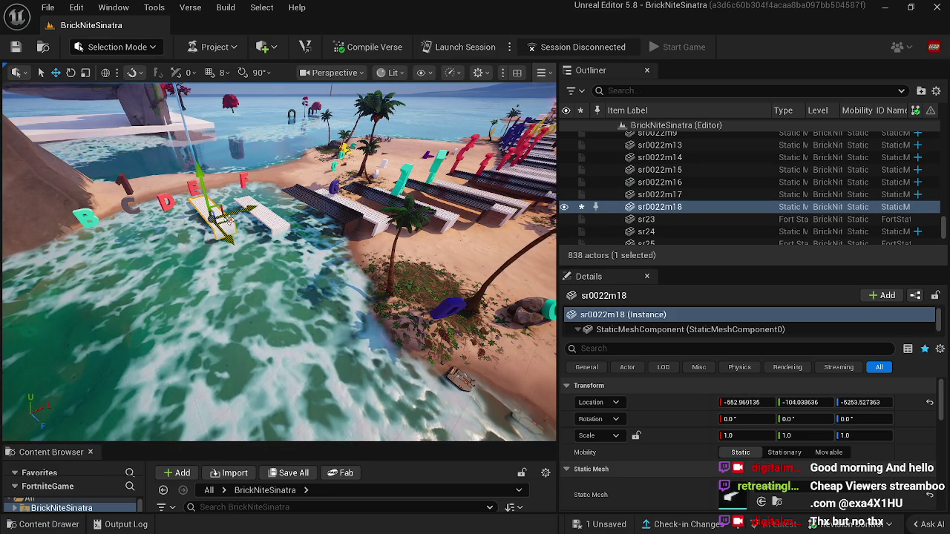
left_click_drag(213, 225, 220, 229)
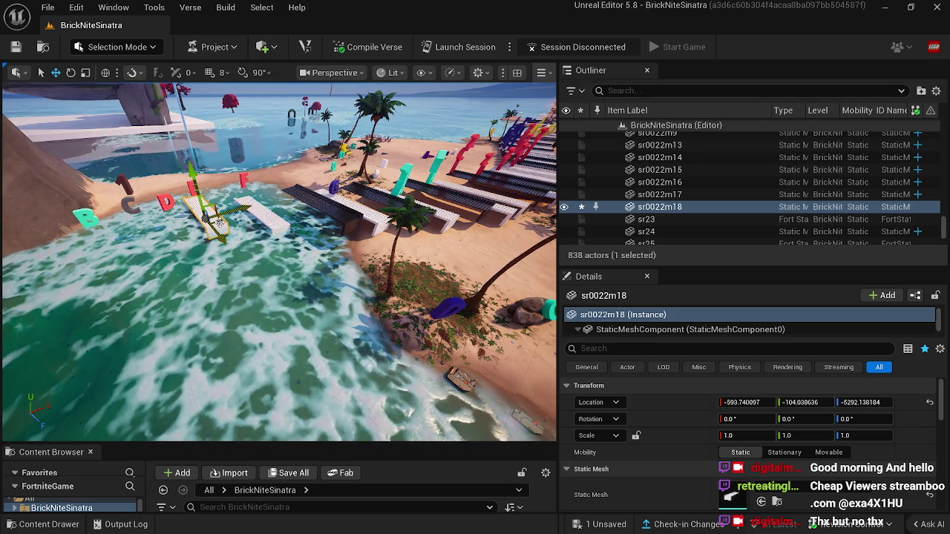
key("ctrl+d")
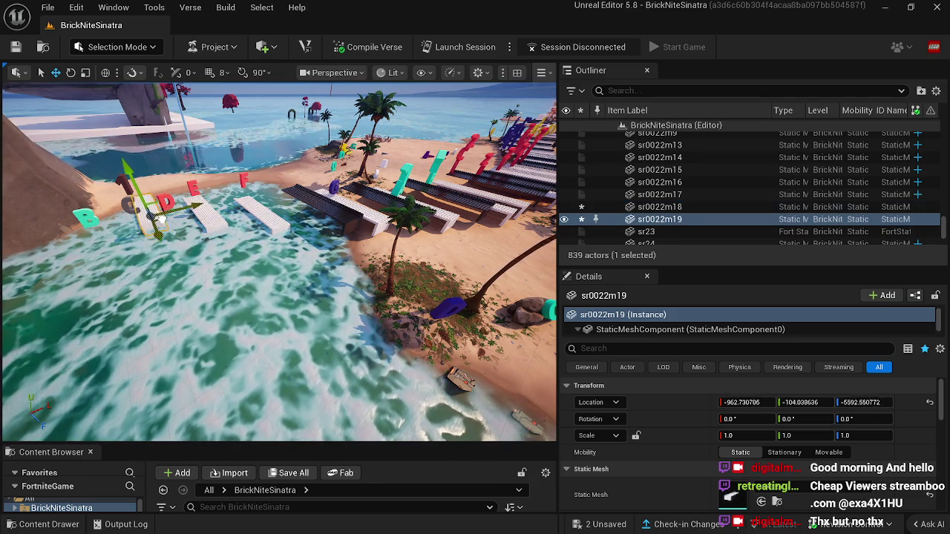
left_click_drag(159, 211, 159, 212)
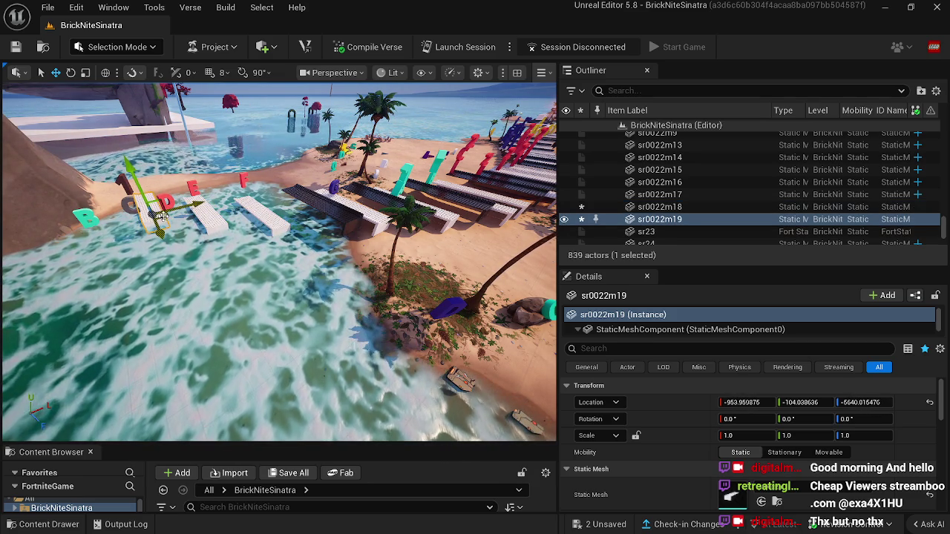
left_click(172, 209)
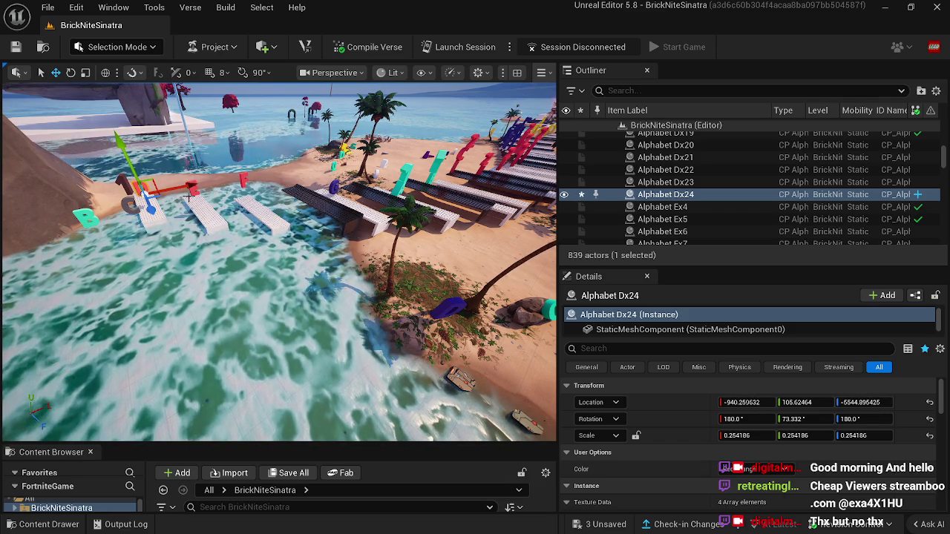
Move a letter beside the walkway left toward the cliff.
left_click(190, 252)
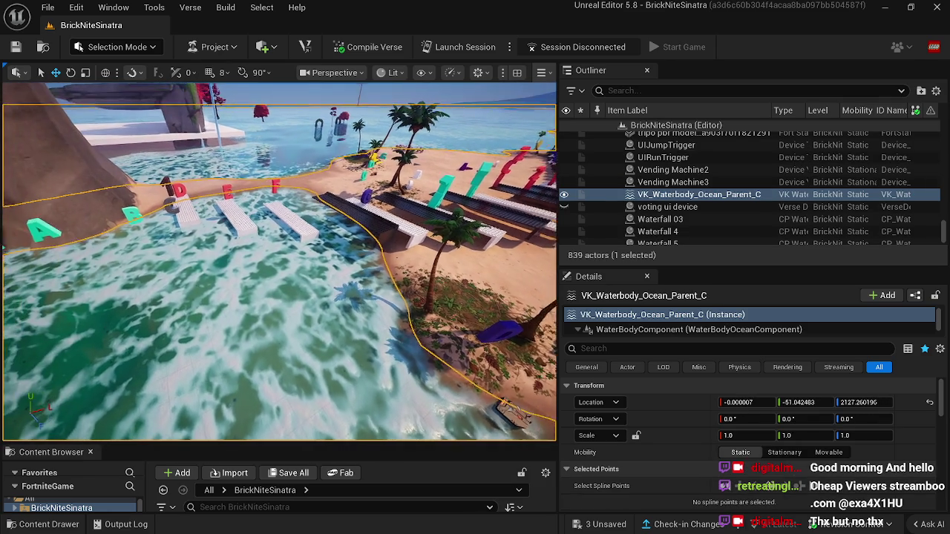
key("s")
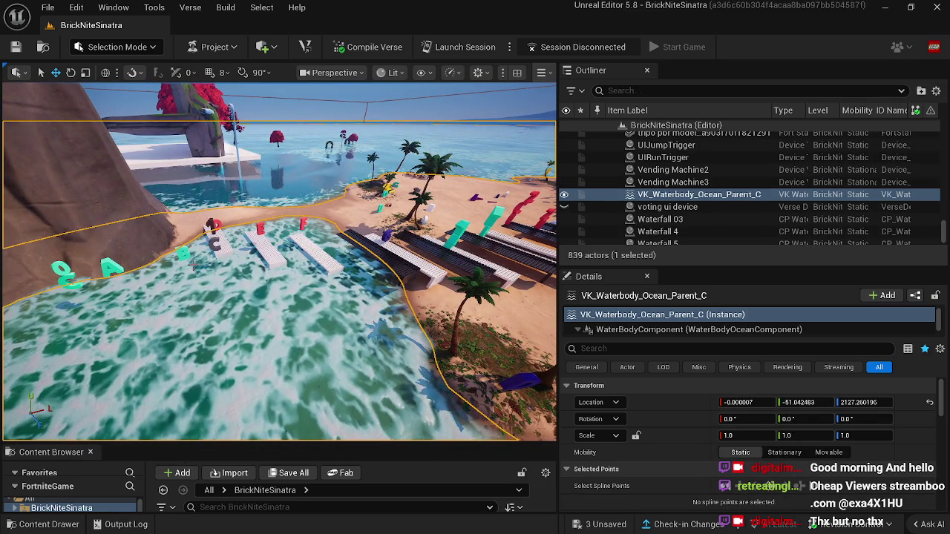
left_click(193, 259)
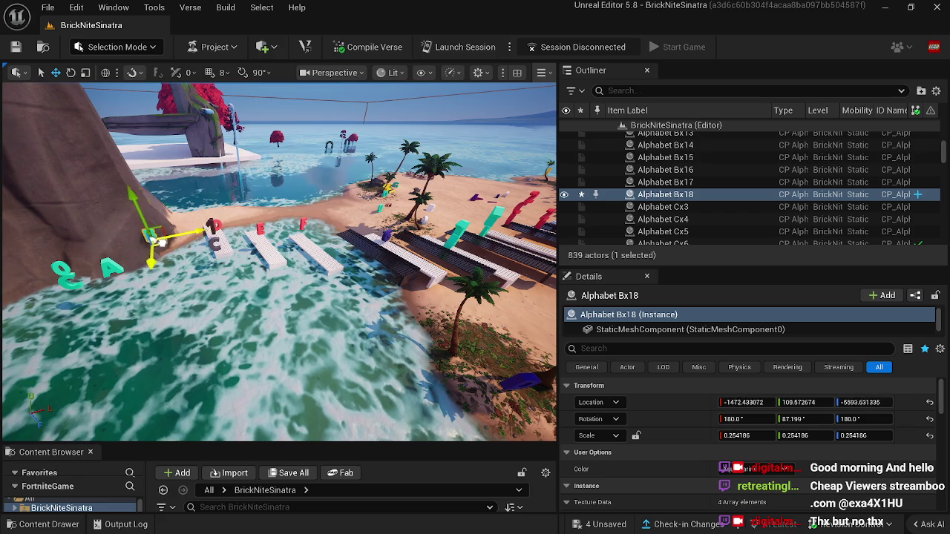
left_click(213, 239)
left_click_drag(213, 239, 180, 228)
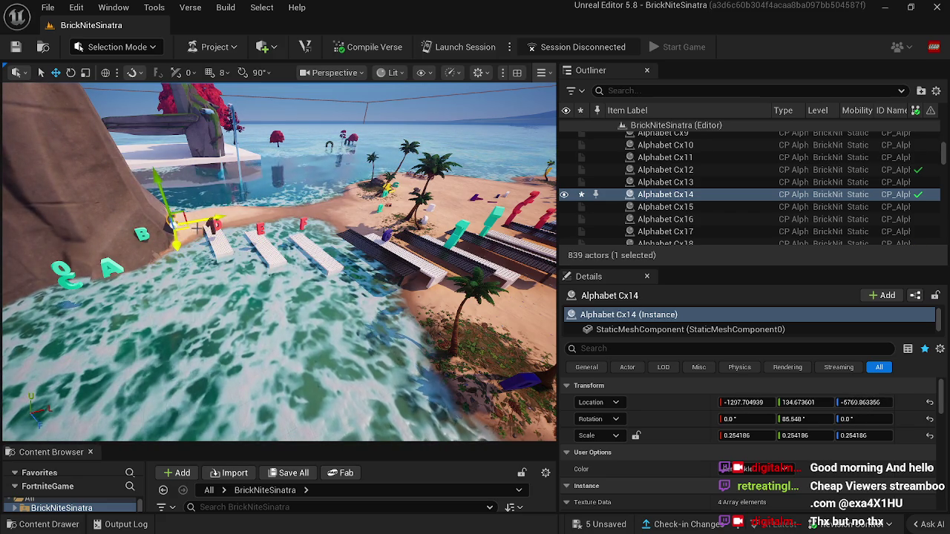
left_click(221, 233)
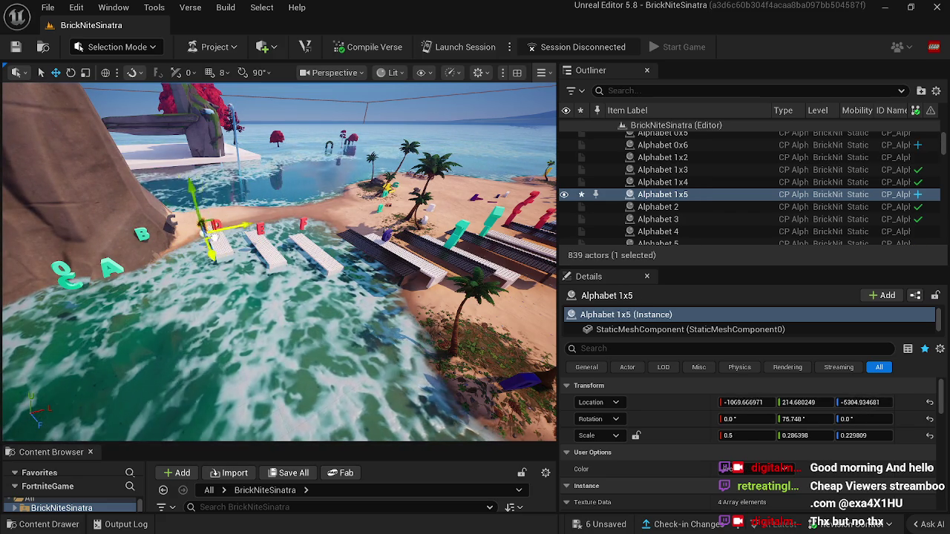
Duplicate the end brick key as sr0022m20 and move it left toward the cliff.
left_click(216, 246)
key("ctrl+d")
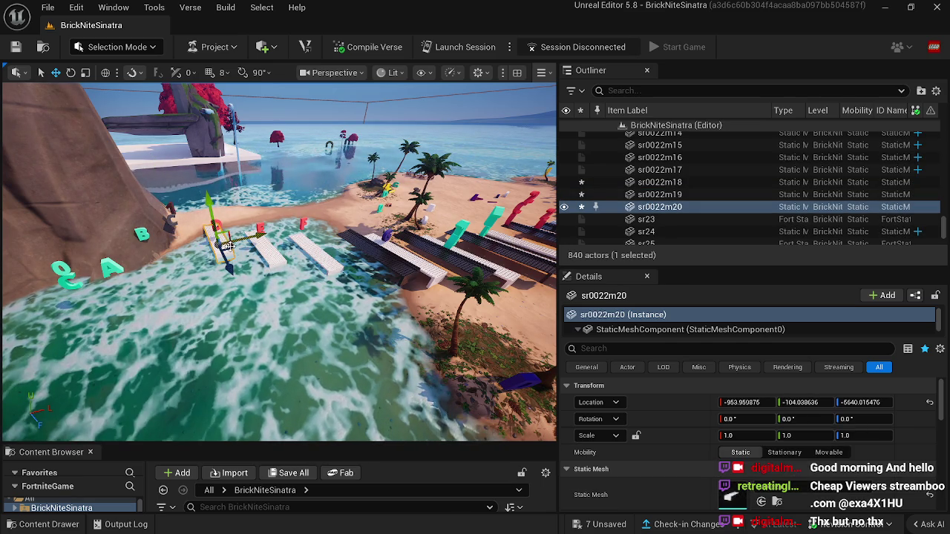
left_click_drag(222, 242, 189, 249)
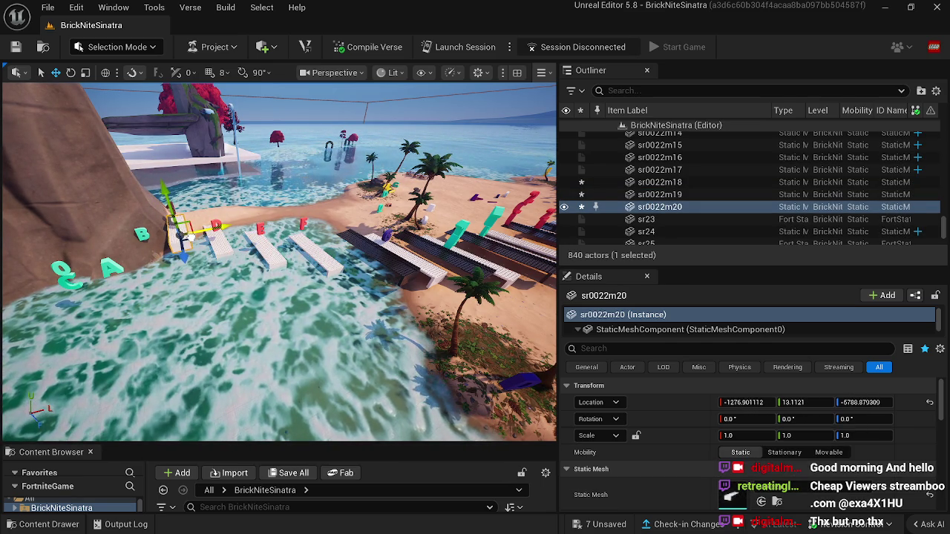
mouse_move(219, 318)
left_mouse_down()
mouse_move(222, 279)
mouse_move(233, 274)
mouse_move(208, 246)
left_mouse_up()
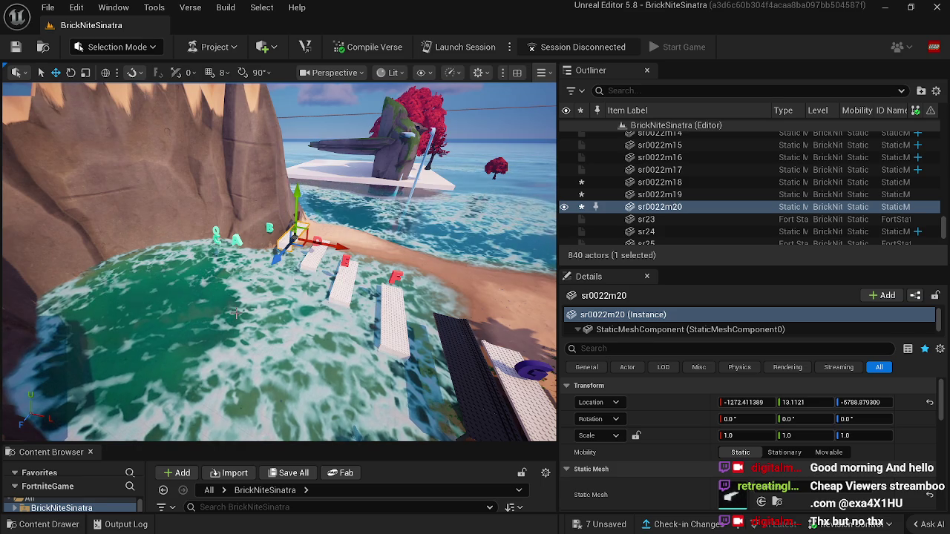
mouse_move(241, 309)
left_mouse_down()
mouse_move(231, 286)
mouse_move(236, 312)
left_mouse_up()
left_click(312, 256)
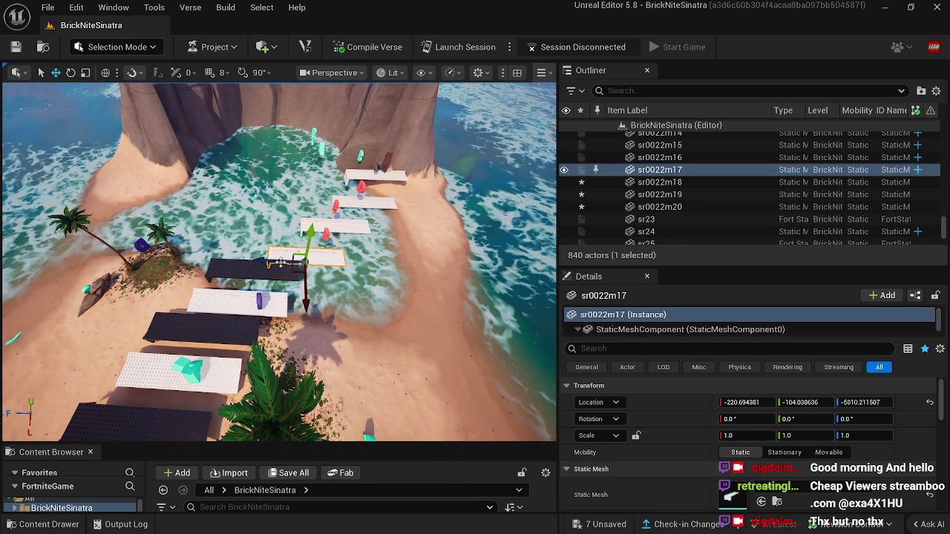
Nudge the last brick key along its blue axis and delete one rock piece of the arch.
left_click(313, 227)
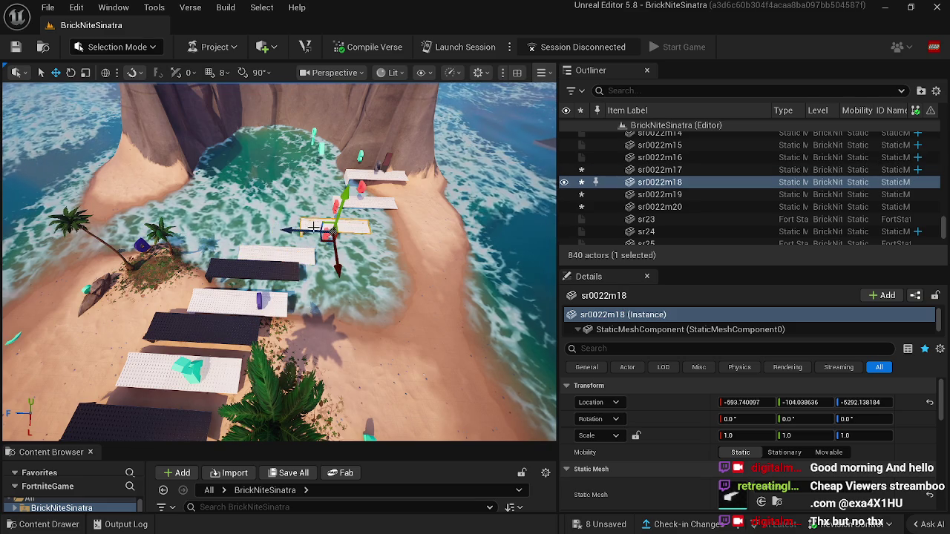
left_click(358, 204)
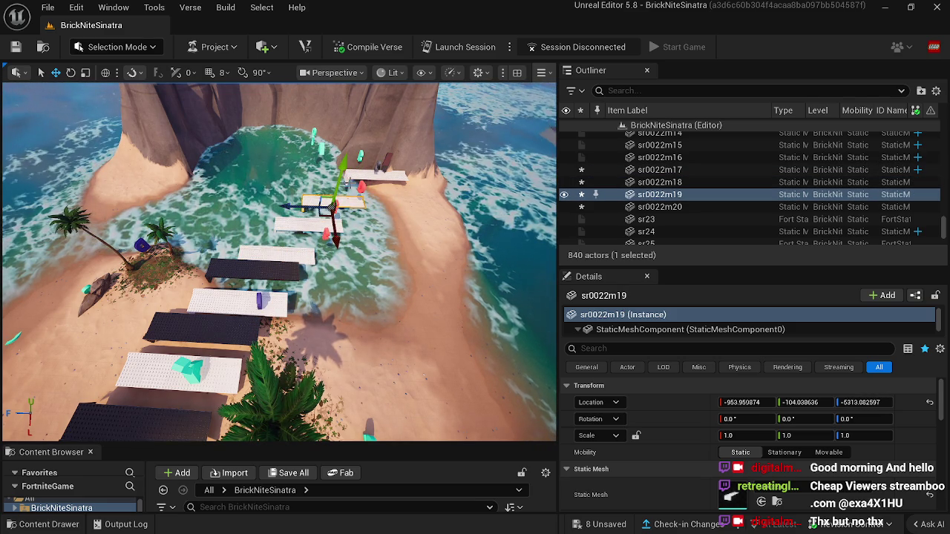
left_click(345, 175)
mouse_move(316, 179)
left_mouse_down()
mouse_move(275, 201)
mouse_move(274, 222)
left_mouse_up()
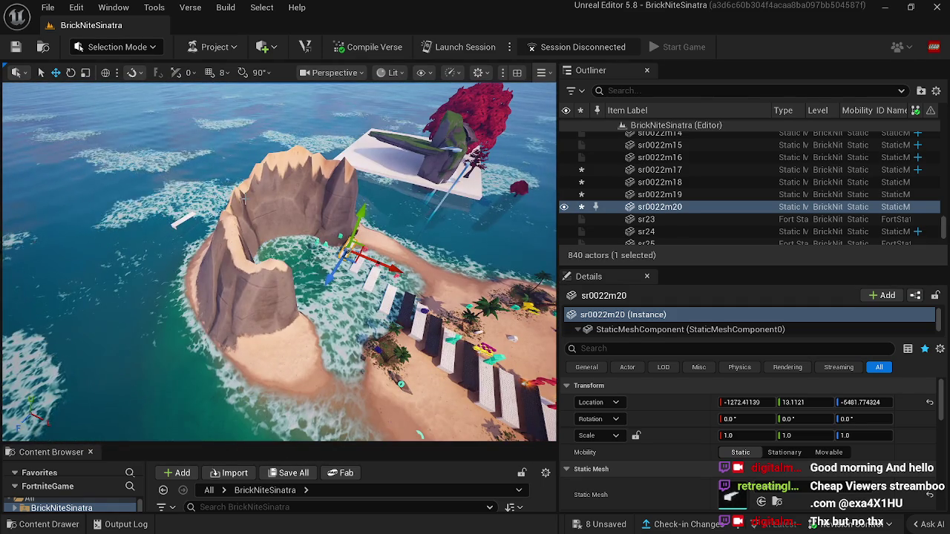
left_click(253, 270)
key("Delete")
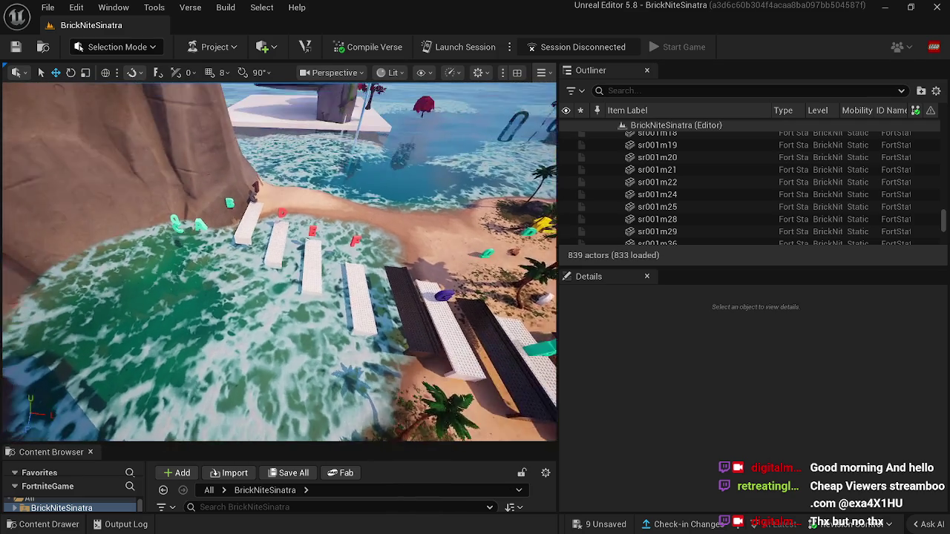
In Landscape mode, Flatten the rock cliff top and the water beside it, undoing the last stroke.
left_click(104, 48)
left_click(115, 81)
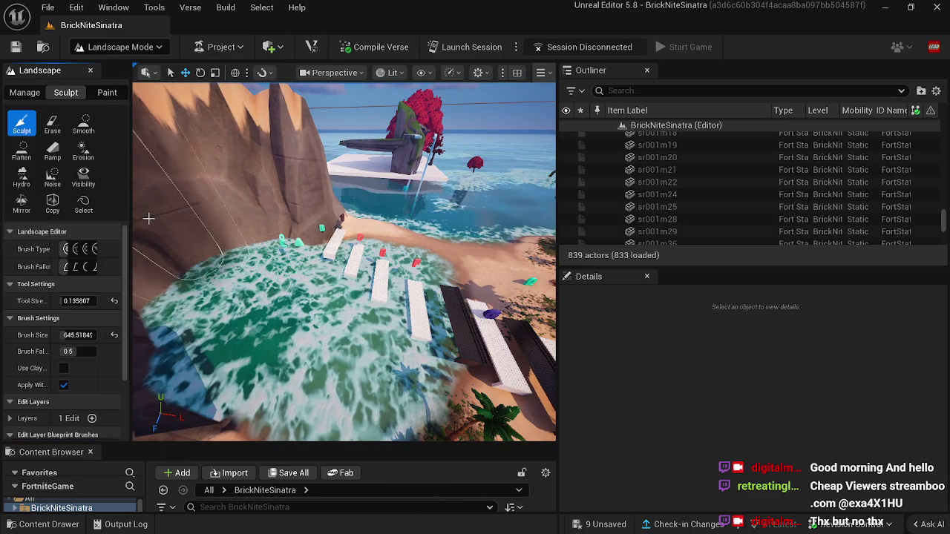
left_click(31, 155)
mouse_move(288, 275)
left_mouse_down()
mouse_move(315, 234)
mouse_move(283, 216)
mouse_move(271, 224)
mouse_move(316, 231)
mouse_move(308, 166)
mouse_move(358, 163)
left_mouse_up()
key("ctrl+z")
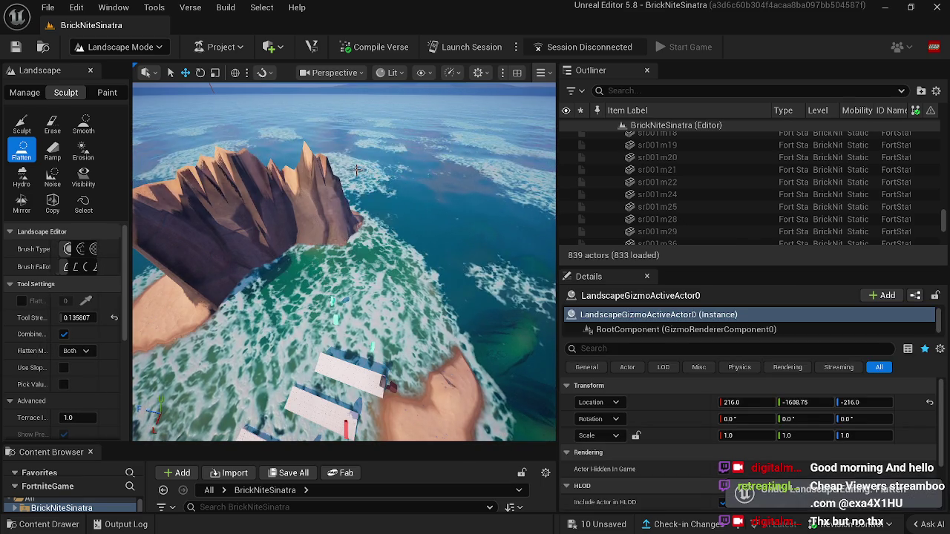
key("ctrl+y")
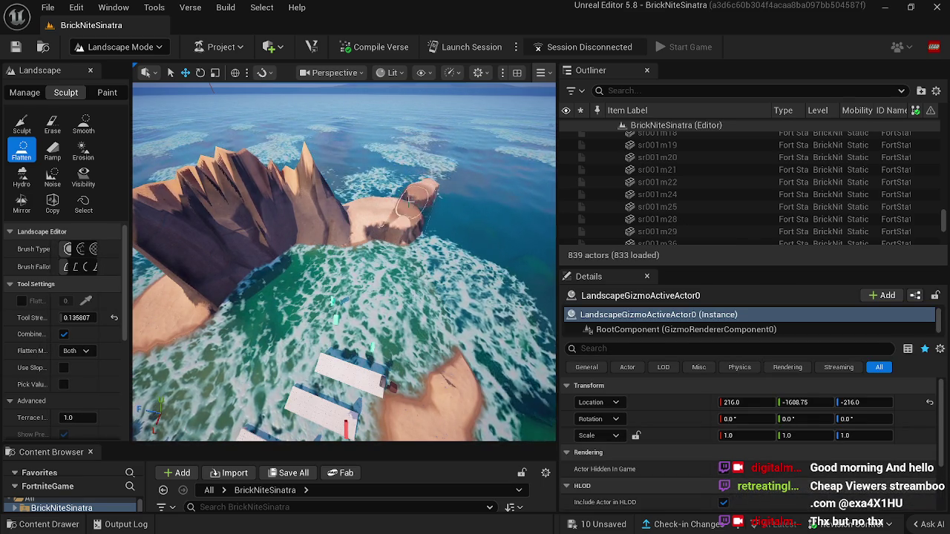
mouse_move(432, 209)
left_mouse_down()
mouse_move(438, 223)
mouse_move(482, 240)
mouse_move(438, 327)
mouse_move(544, 373)
mouse_move(365, 353)
mouse_move(414, 275)
mouse_move(403, 318)
mouse_move(420, 265)
mouse_move(411, 260)
mouse_move(394, 287)
mouse_move(172, 107)
left_mouse_up()
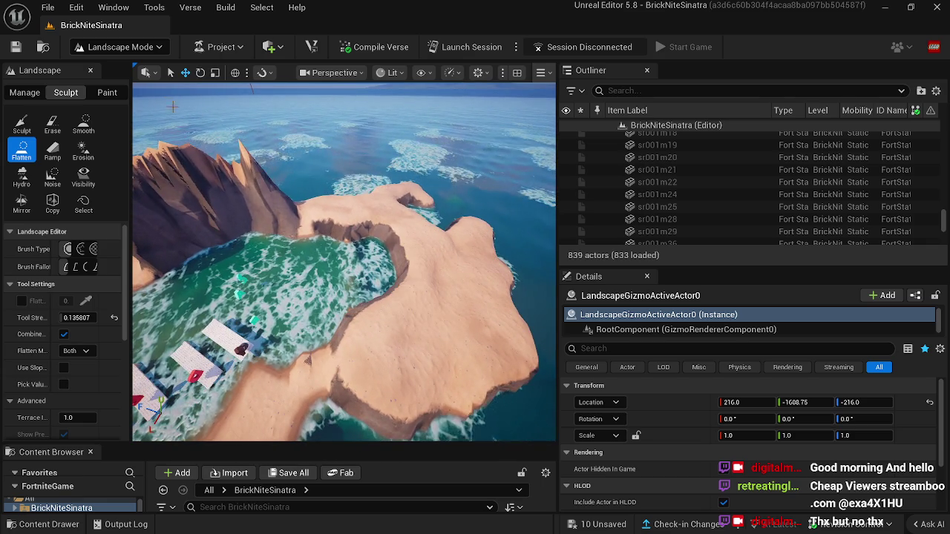
key("ctrl+z")
key("ctrl+z")
Sculpt a sand mound on the new strip, then return to Flatten and survey the island.
left_click(21, 123)
left_click_drag(440, 314, 455, 279)
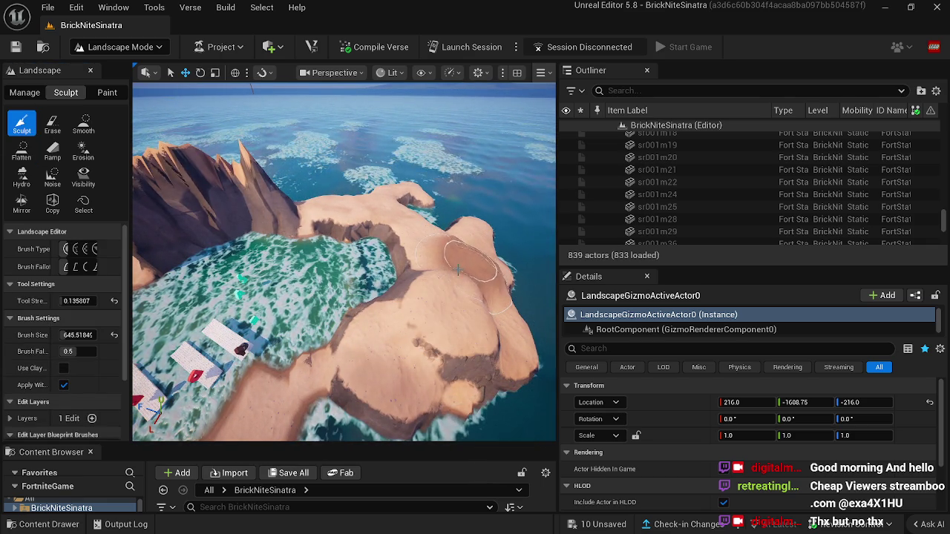
mouse_move(401, 333)
left_mouse_down()
mouse_move(350, 317)
mouse_move(379, 334)
mouse_move(471, 297)
mouse_move(430, 271)
mouse_move(460, 301)
mouse_move(445, 309)
mouse_move(394, 275)
mouse_move(311, 279)
mouse_move(416, 348)
mouse_move(461, 319)
mouse_move(446, 297)
left_mouse_up()
left_click(21, 149)
left_click_drag(341, 297, 342, 208)
mouse_move(342, 245)
left_mouse_down()
mouse_move(291, 329)
mouse_move(216, 303)
mouse_move(219, 271)
left_mouse_up()
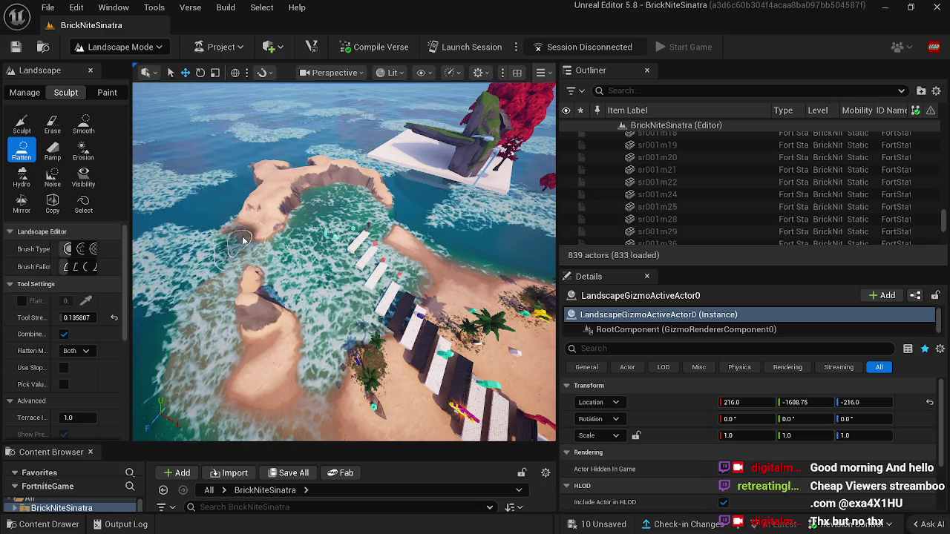
mouse_move(258, 238)
left_mouse_down()
mouse_move(245, 219)
mouse_move(256, 239)
mouse_move(234, 231)
left_mouse_up()
left_click_drag(297, 253, 341, 248)
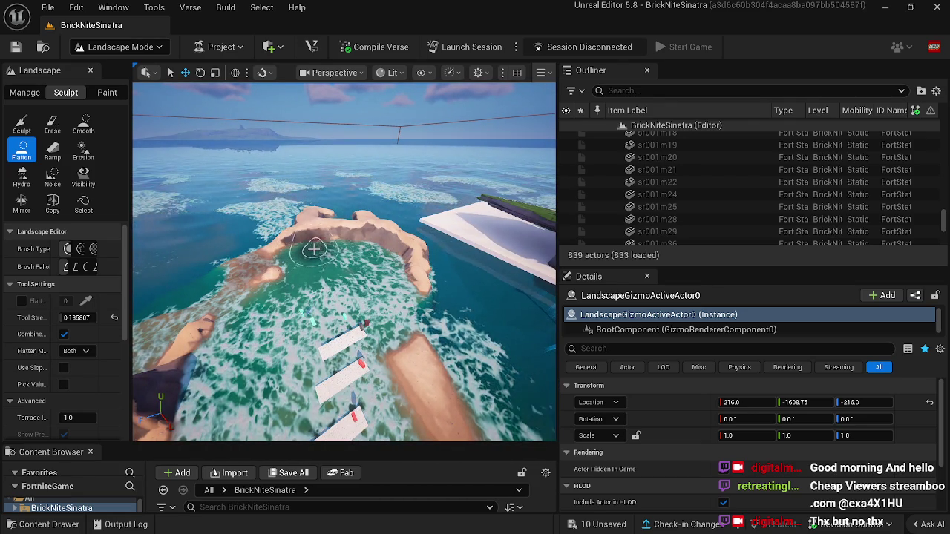
left_click_drag(260, 276, 290, 273)
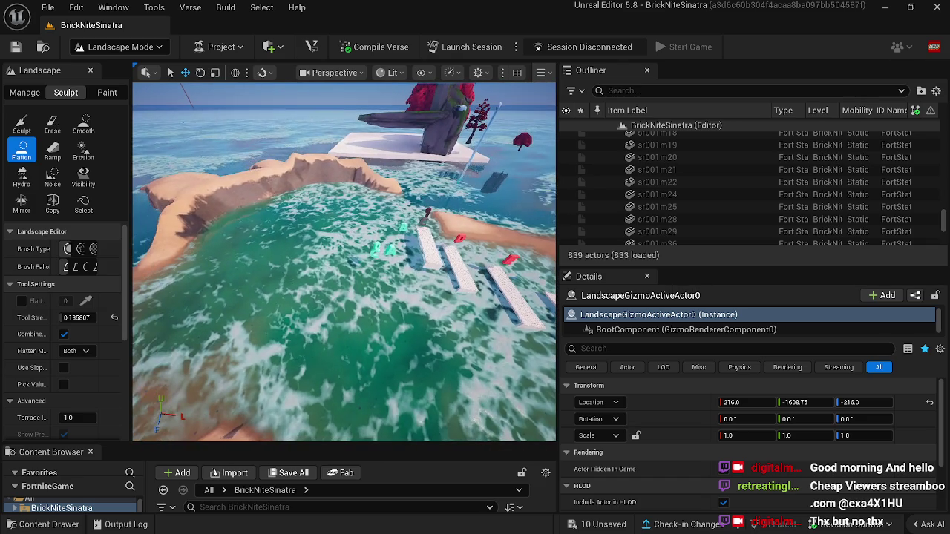
left_click(120, 47)
Back in selection mode, move two letters left over the water.
left_click(152, 66)
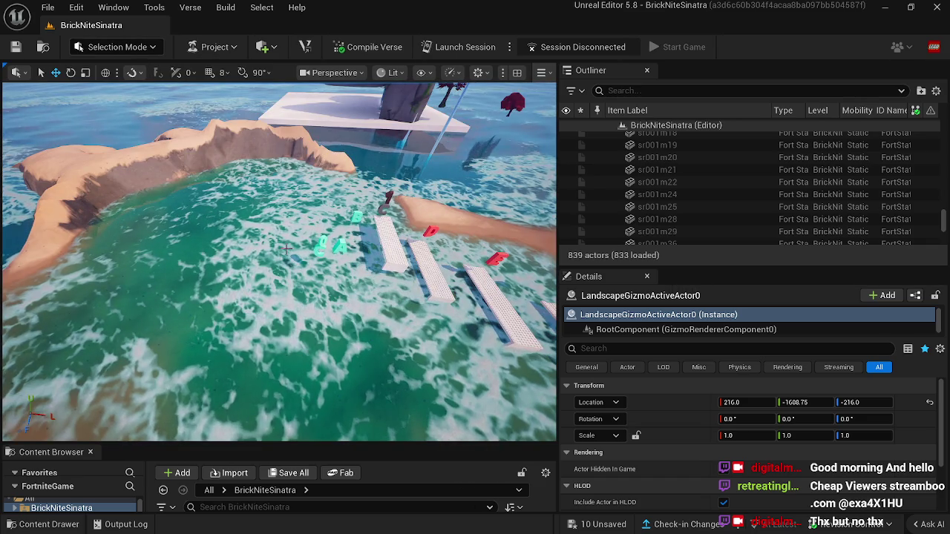
left_click(323, 247)
left_click(333, 248, "ctrl")
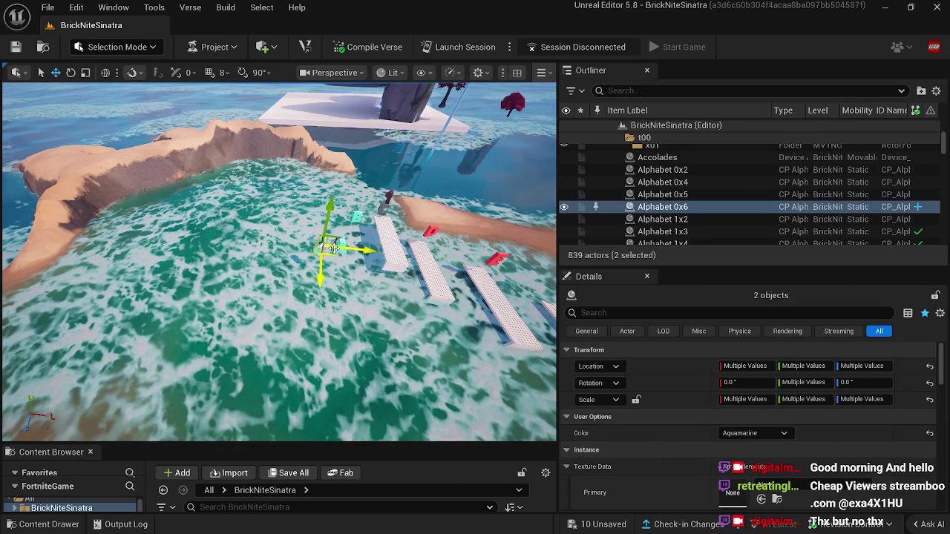
left_click_drag(336, 255, 302, 251)
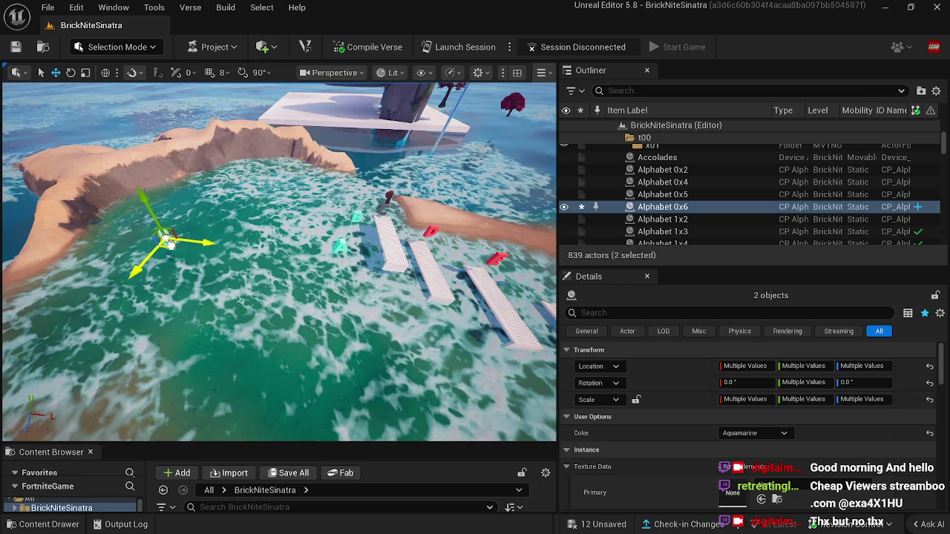
Nudge letter Alphabet Bx18 slightly across the water, then deselect the letters.
left_click(343, 245)
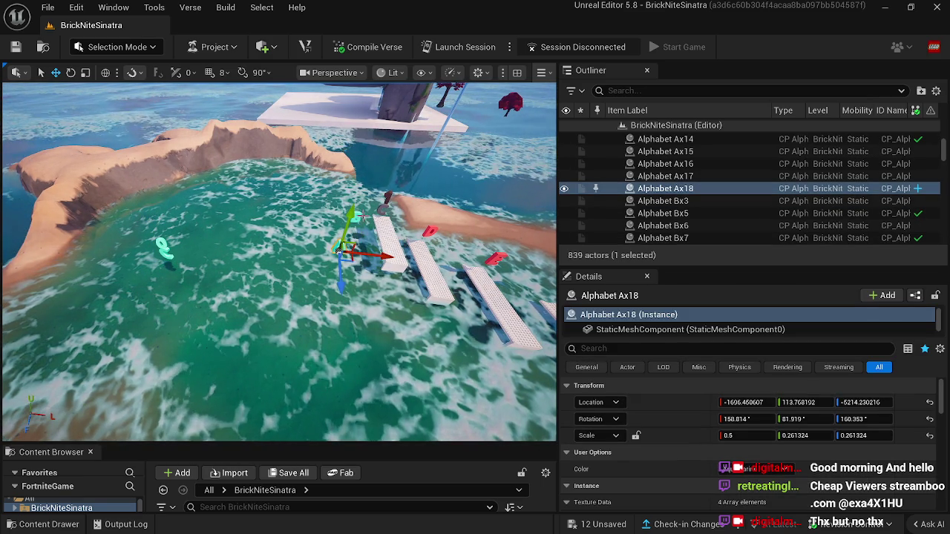
left_click(358, 220, "ctrl")
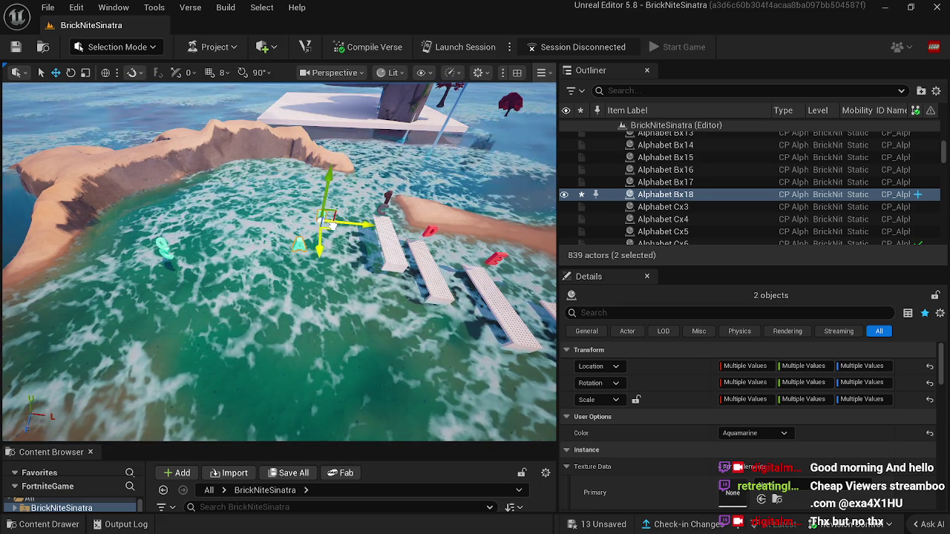
left_click(326, 217)
left_click(337, 228)
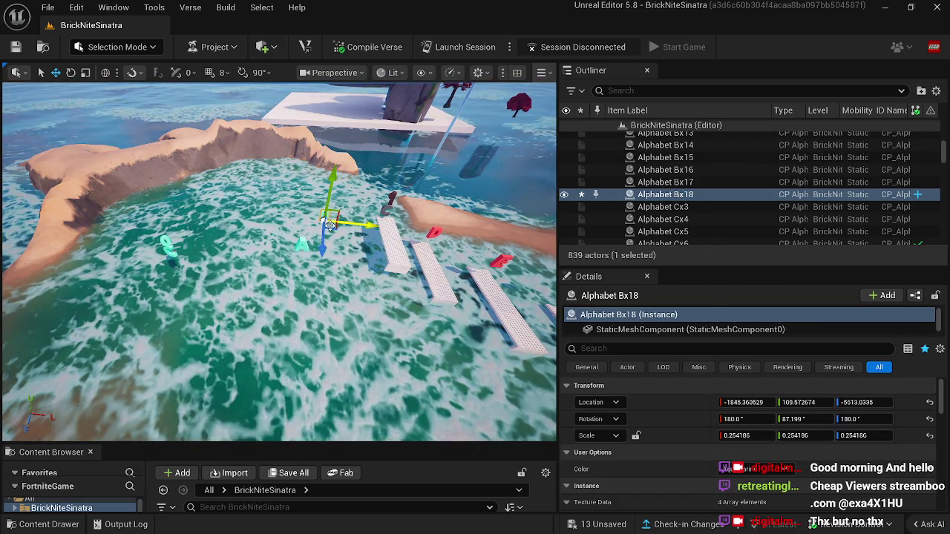
left_click_drag(338, 228, 321, 242)
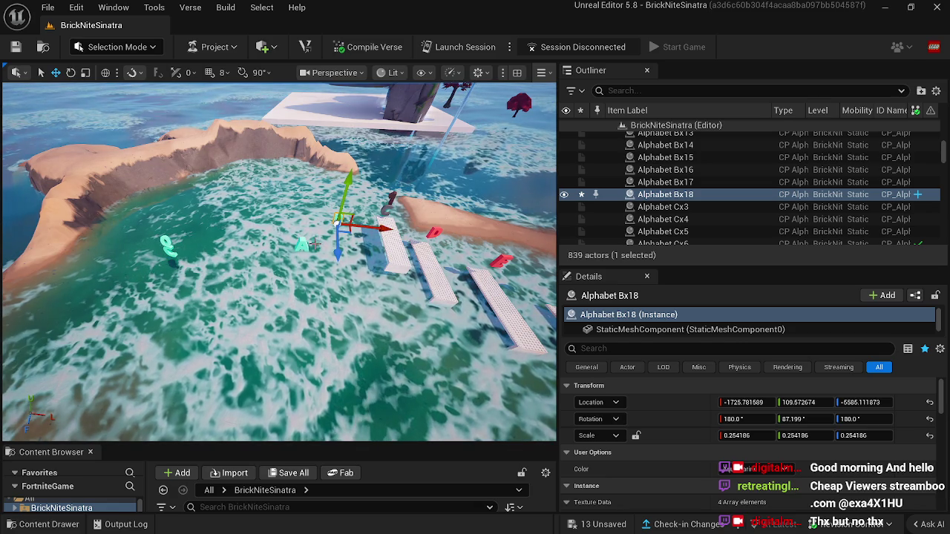
left_click(304, 247)
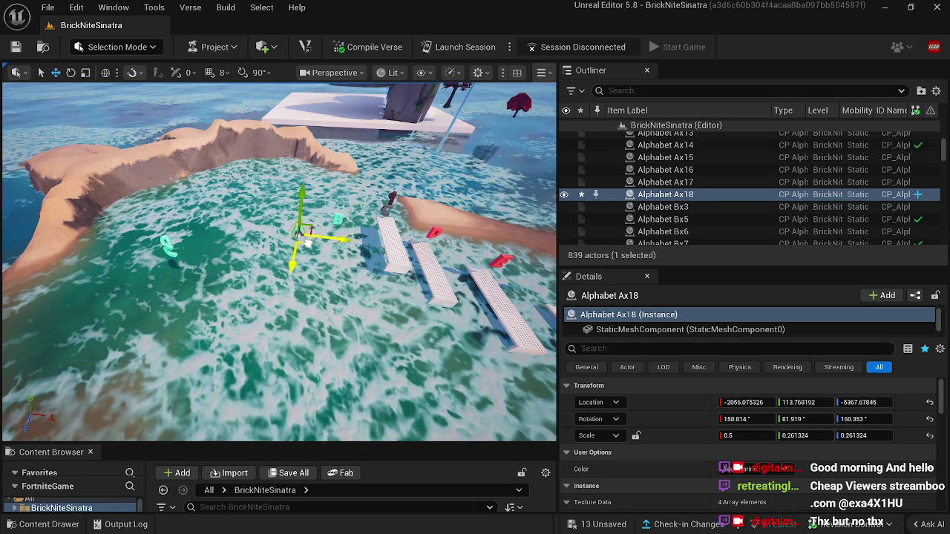
left_click(320, 275)
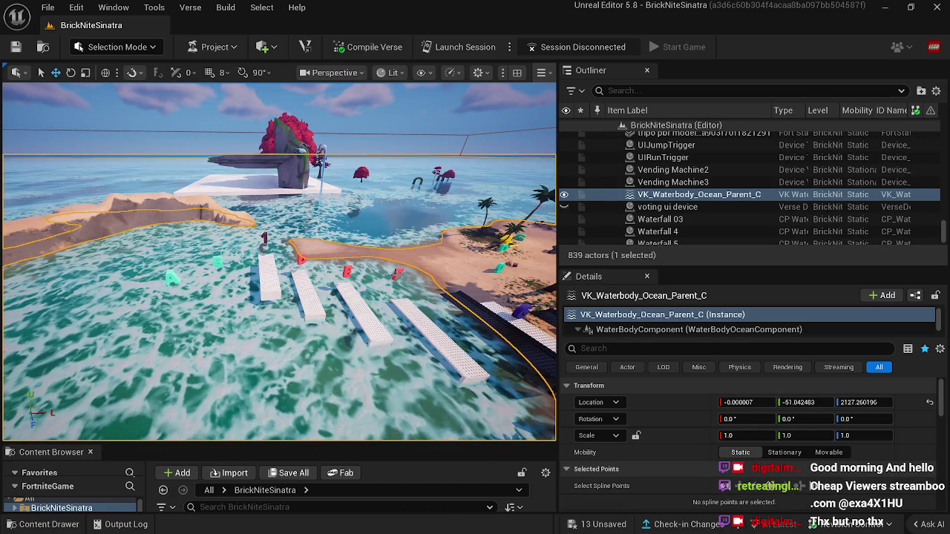
Duplicate the blue letter and three red letters and carry the copies across the inlet.
left_click_drag(422, 298, 427, 290)
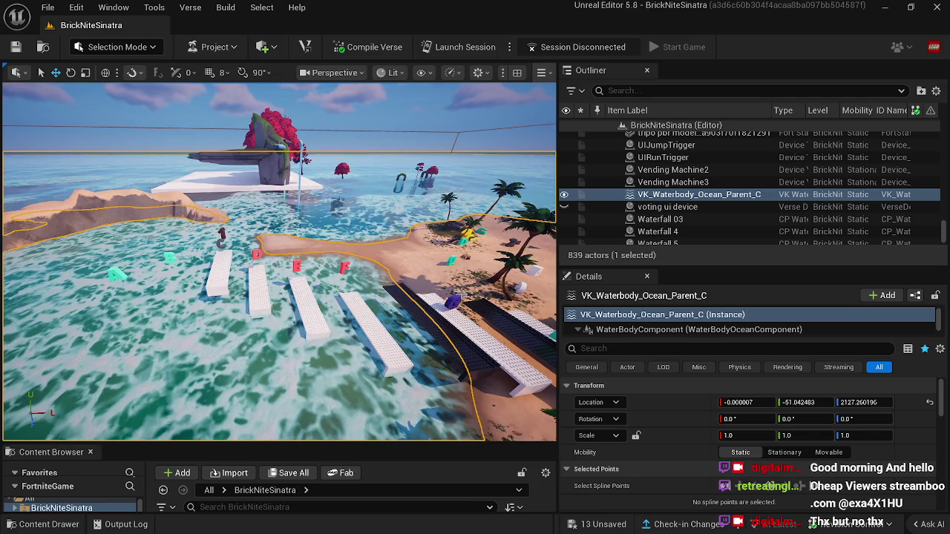
left_click(455, 298)
left_click(345, 269, "ctrl")
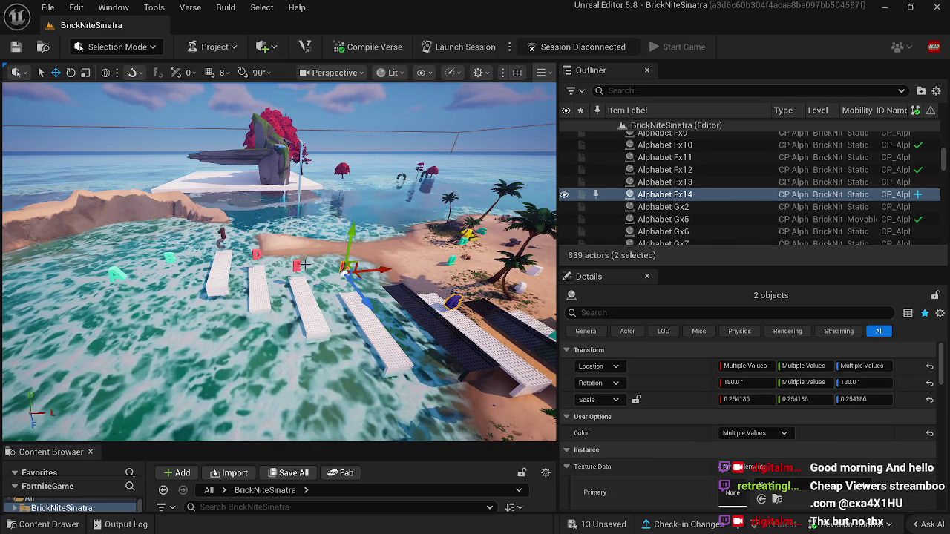
left_click(296, 267, "ctrl")
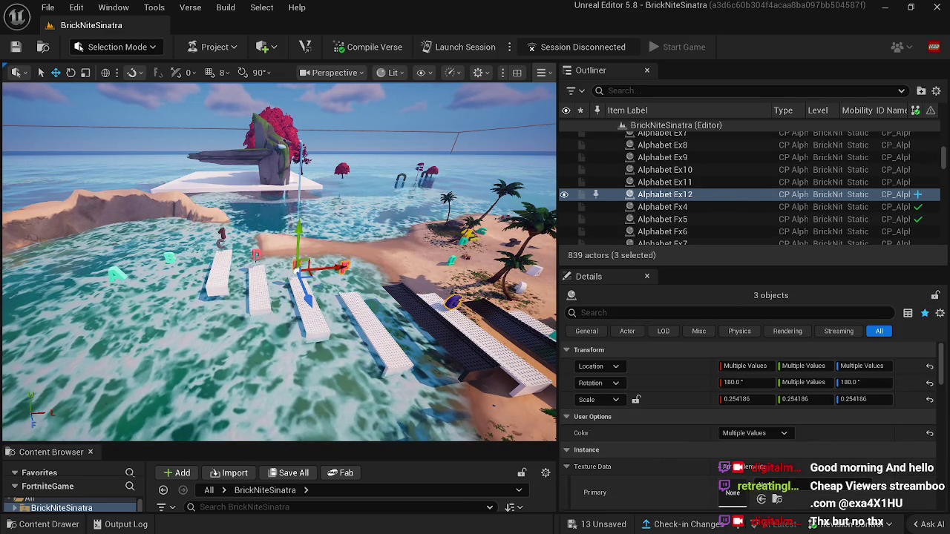
left_click(256, 256, "ctrl")
key("ctrl+d")
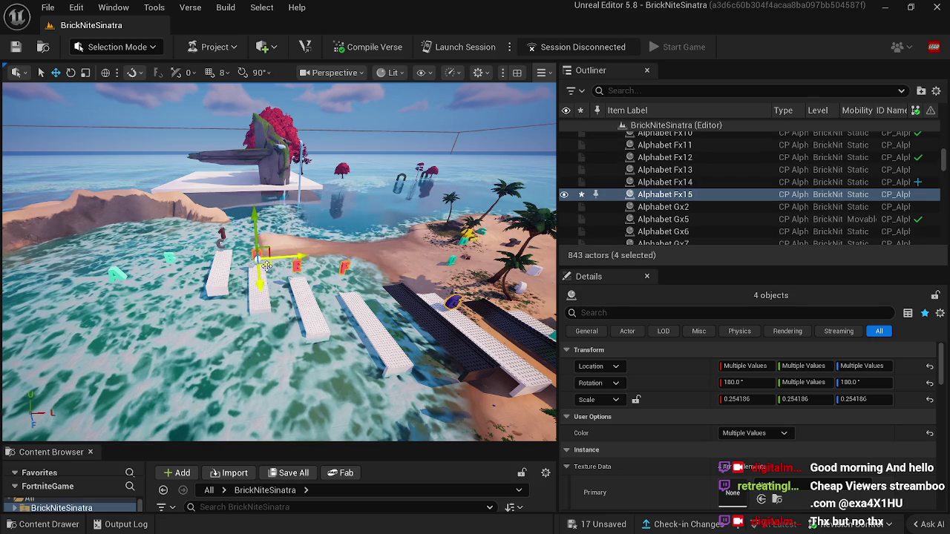
left_click_drag(88, 325, 60, 293)
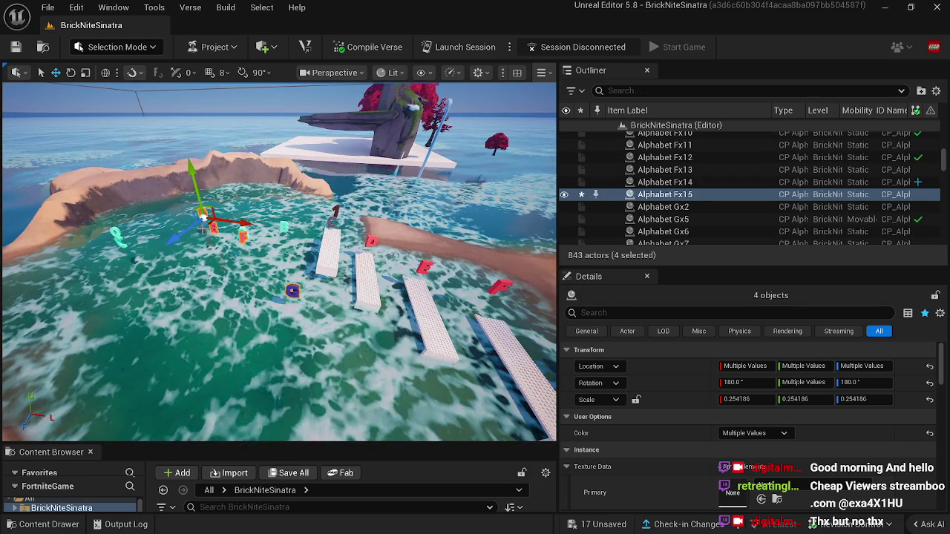
left_click_drag(133, 220, 149, 201)
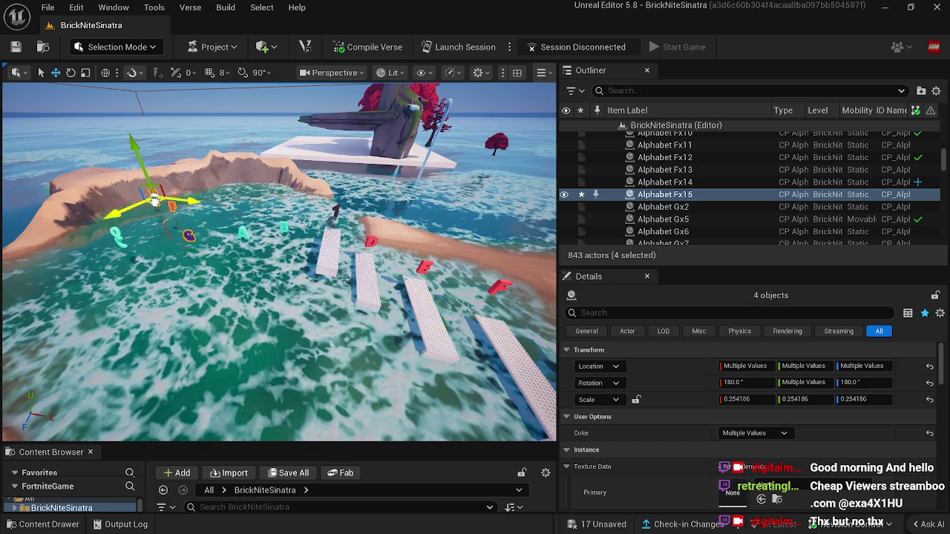
Reposition the copied letter Alphabet Fx15 down and to the left.
left_click(159, 203)
left_click(173, 205)
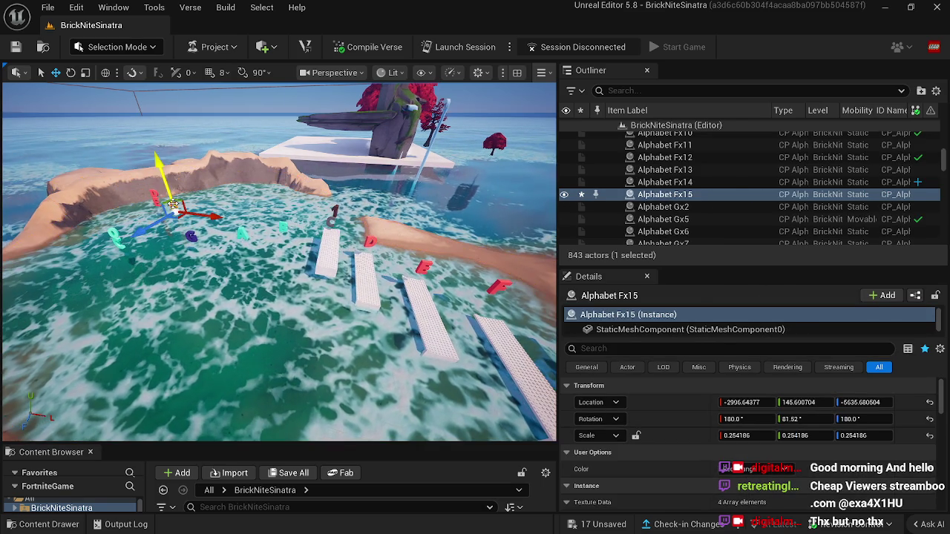
mouse_move(175, 217)
left_mouse_down()
mouse_move(147, 222)
mouse_move(136, 242)
mouse_move(149, 254)
mouse_move(138, 252)
left_mouse_up()
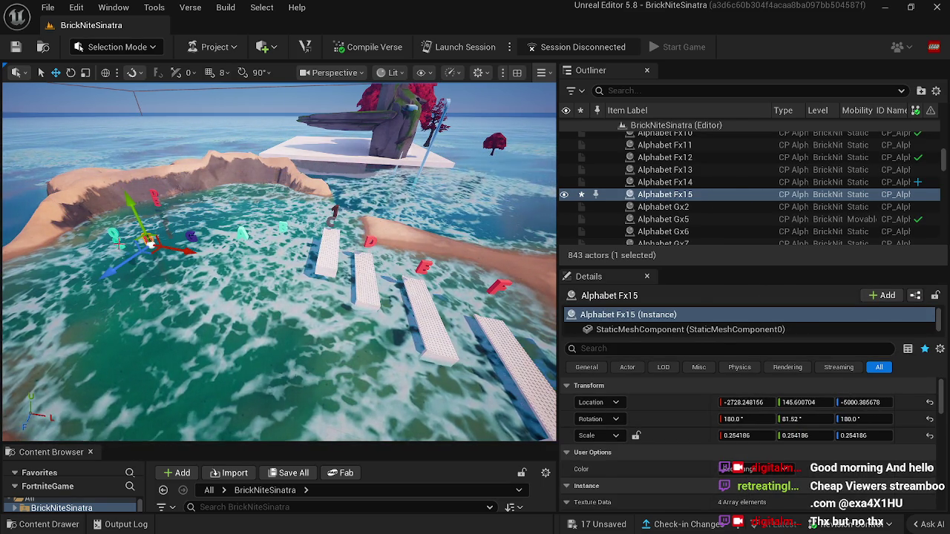
key("Up")
key("Left")
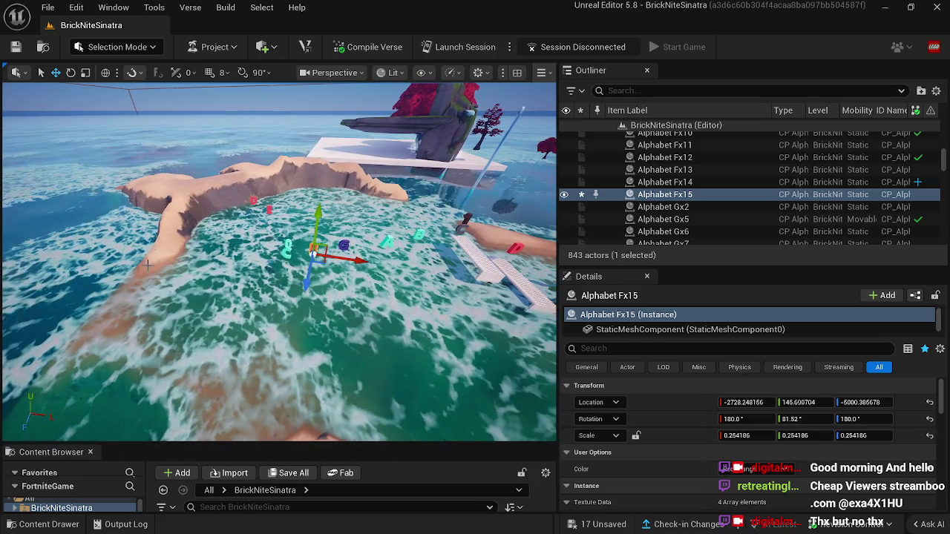
Move the red letter Alphabet Ex13 nearer the front of the inlet.
left_click(284, 253)
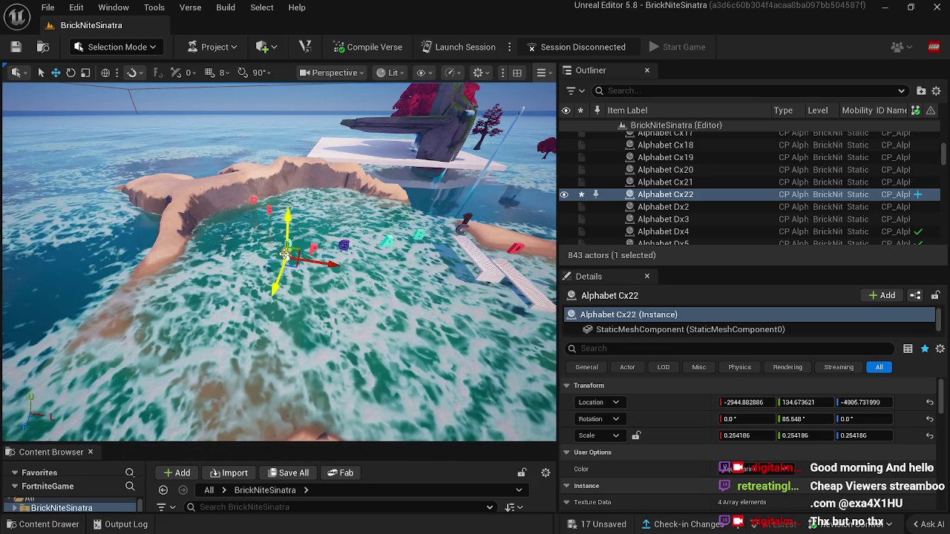
left_click(289, 245, "ctrl")
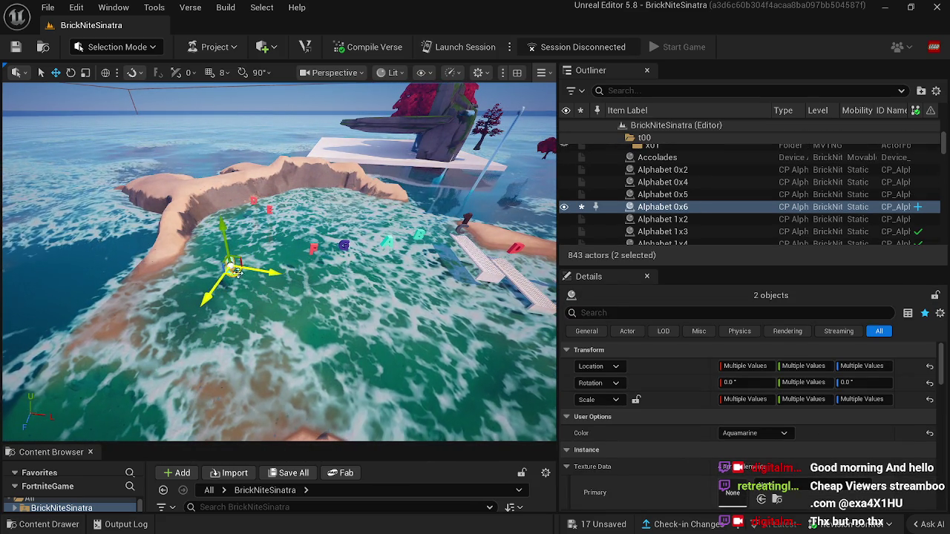
left_click(269, 210)
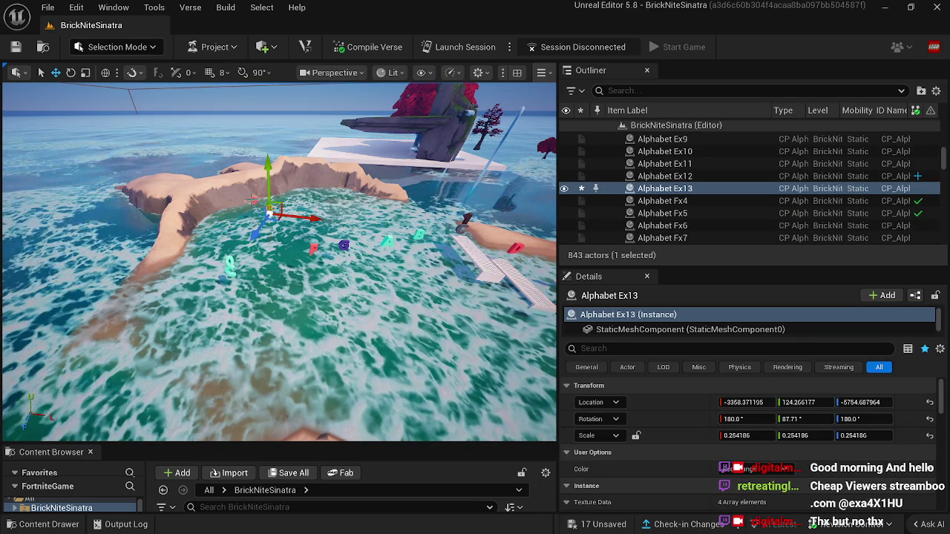
mouse_move(271, 211)
left_mouse_down()
mouse_move(159, 205)
mouse_move(271, 272)
mouse_move(265, 319)
mouse_move(282, 263)
mouse_move(265, 271)
mouse_move(280, 247)
mouse_move(319, 238)
mouse_move(325, 245)
left_mouse_up()
Shift letters Alphabet Gx18 and Bx18 farther across and up the inlet water.
left_click(315, 249)
left_click(338, 256)
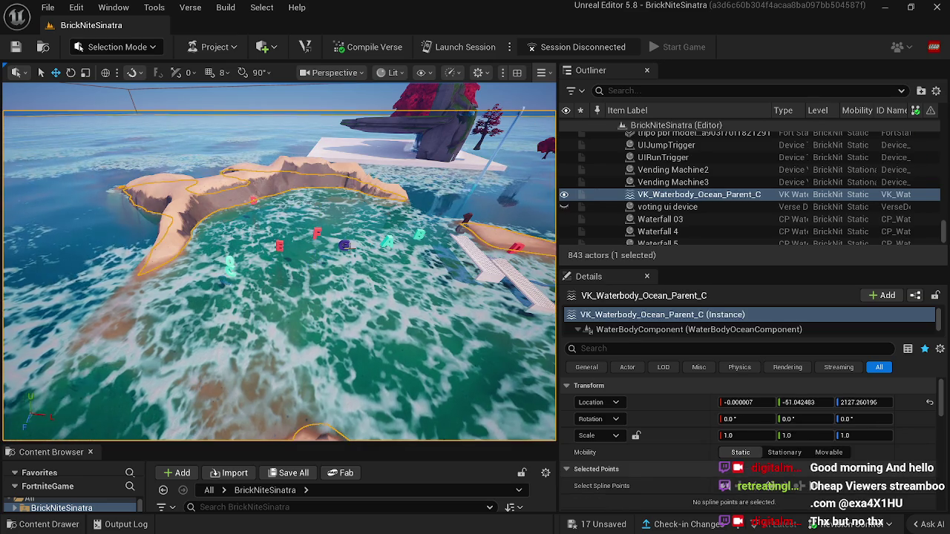
left_click(350, 249)
mouse_move(353, 258)
left_mouse_down()
mouse_move(355, 233)
mouse_move(395, 217)
mouse_move(386, 227)
left_mouse_up()
left_click(390, 240)
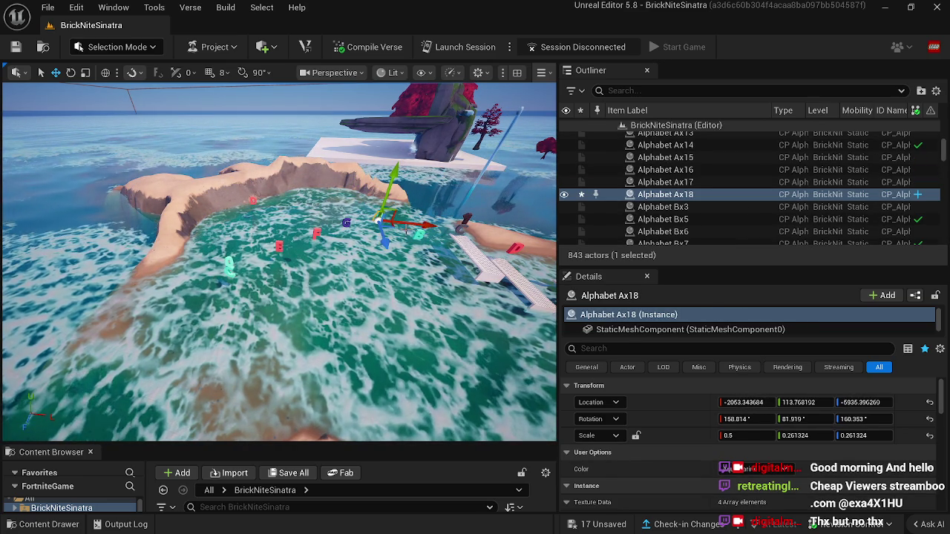
left_click(421, 235)
mouse_move(437, 246)
left_mouse_down()
mouse_move(425, 256)
mouse_move(425, 227)
left_mouse_up()
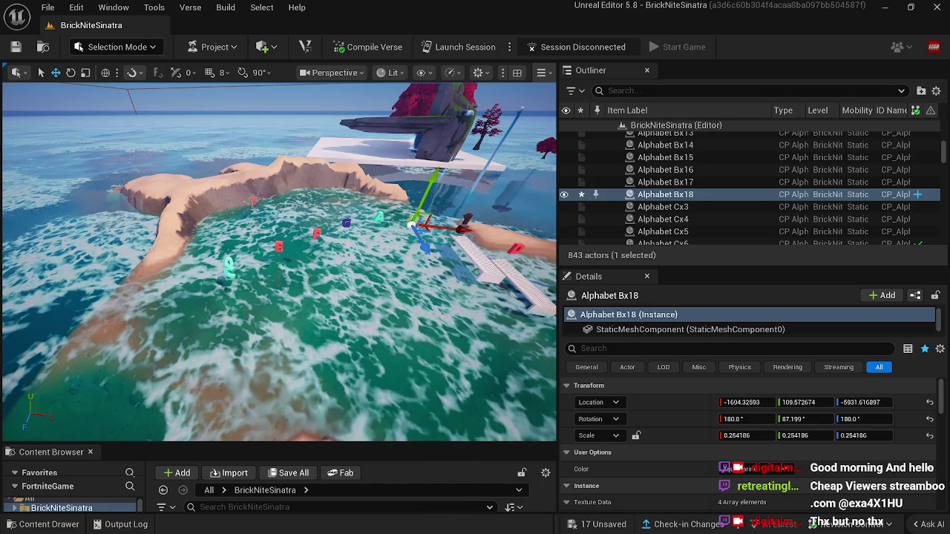
Bring letter Alphabet Dx25 nearer the front shore beside Alphabet Cx22.
left_click(256, 208)
left_click(252, 201)
mouse_move(257, 209)
left_mouse_down()
mouse_move(261, 272)
mouse_move(230, 273)
left_mouse_up()
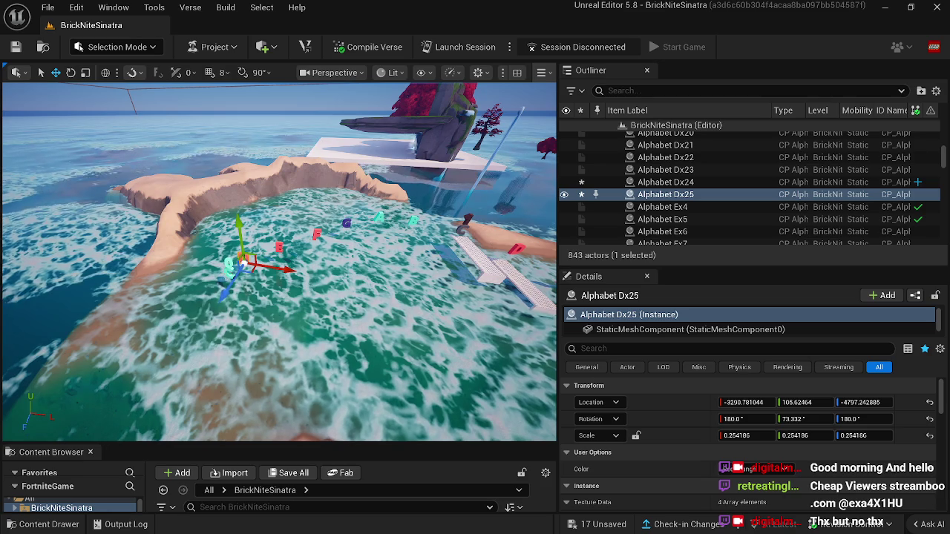
left_click(230, 273)
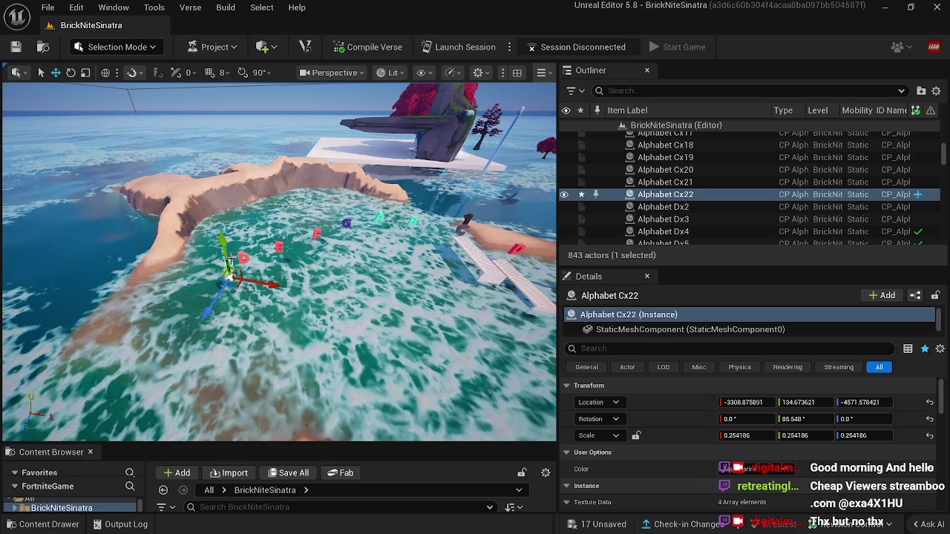
left_click(232, 272, "ctrl")
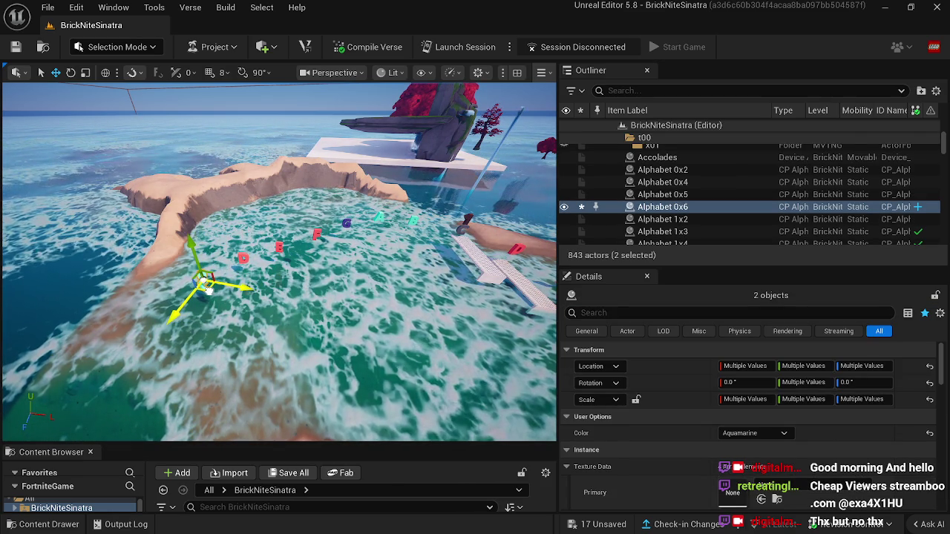
Deselect the letters by clicking the ocean and bring up the editor mode list.
left_click(213, 292)
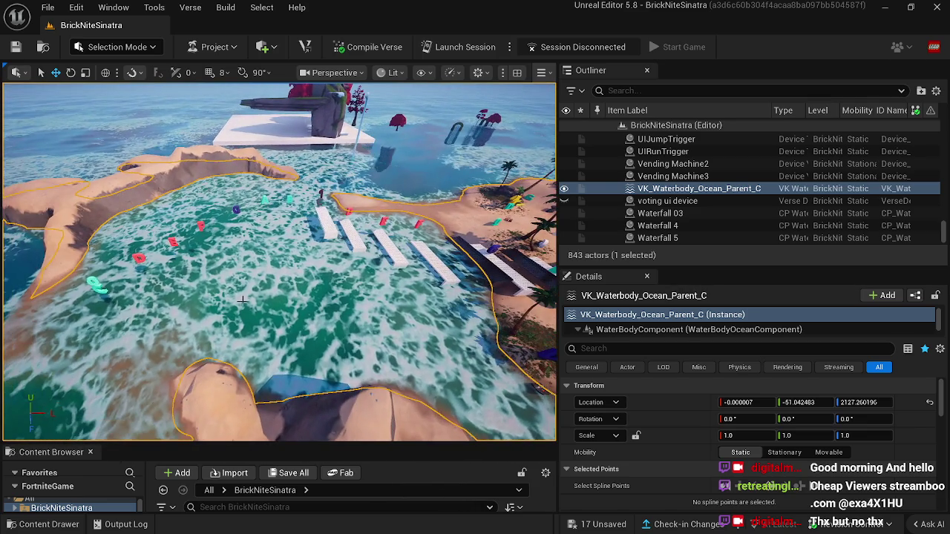
left_click(131, 49)
left_click(141, 69)
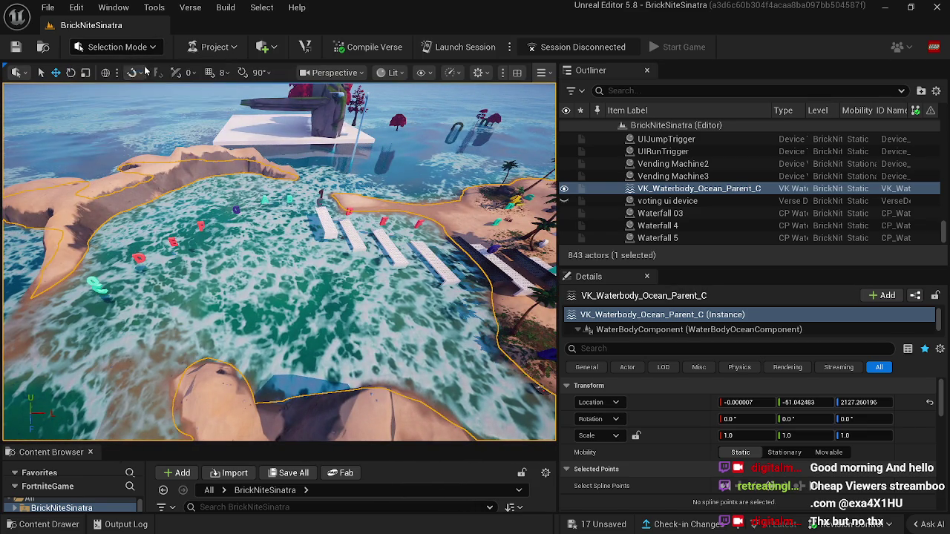
left_click(113, 49)
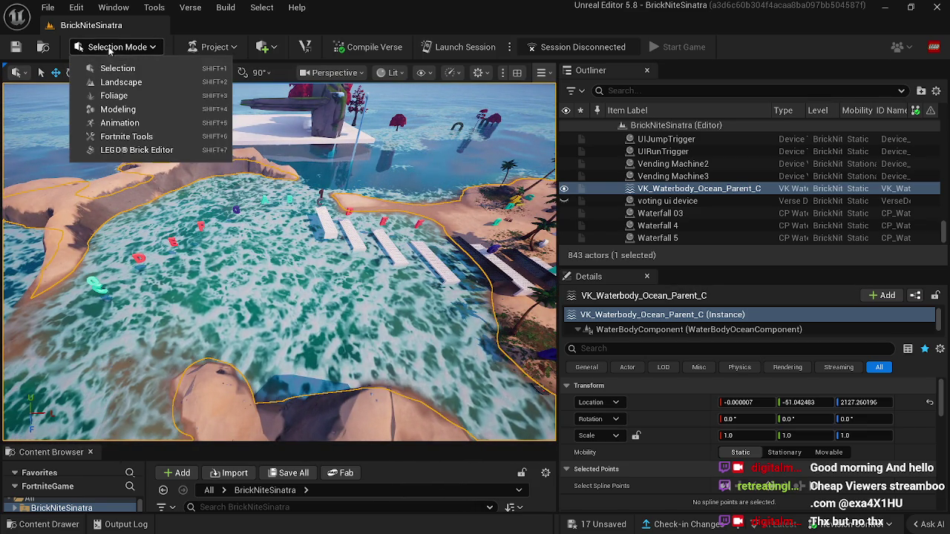
Flatten sand from the lower-left shore out over the inlet water, then widen the Landscape panel.
left_click(121, 82)
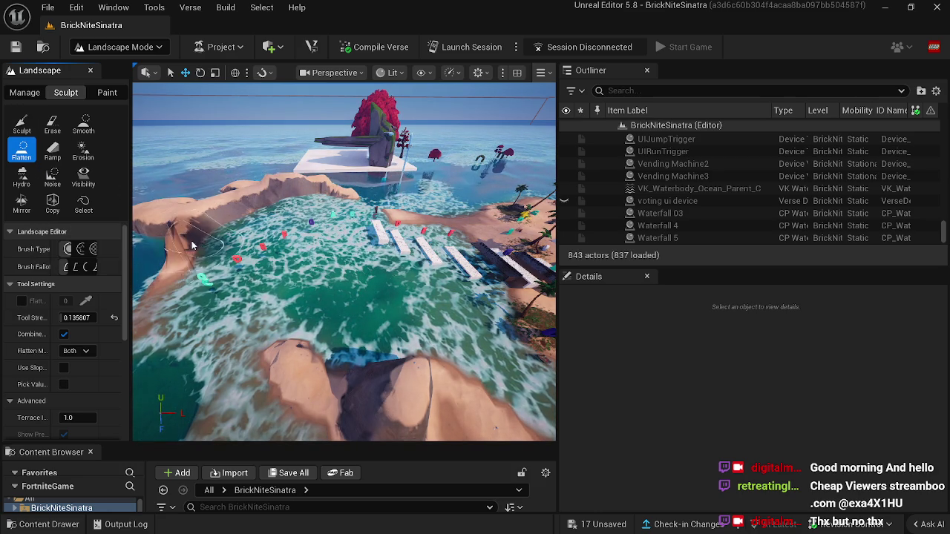
left_click_drag(183, 279, 208, 269)
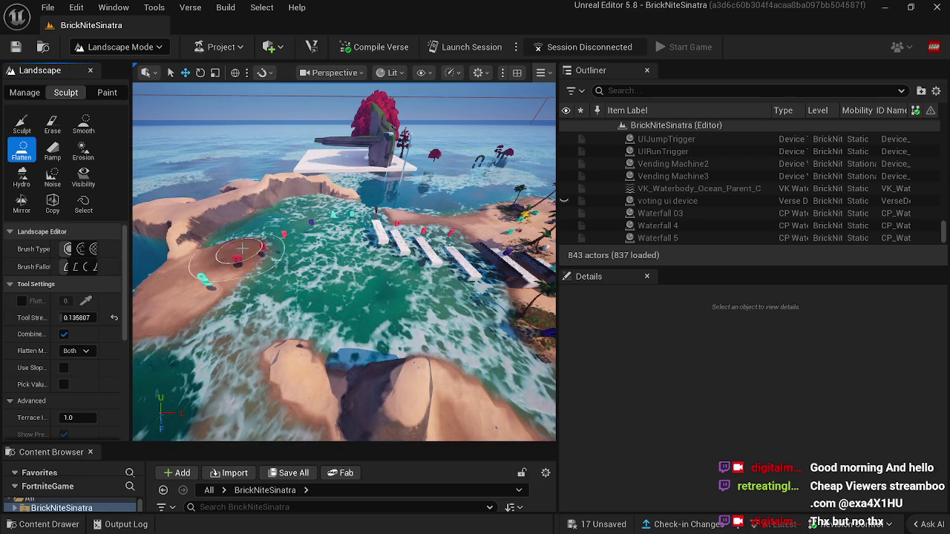
left_click_drag(251, 243, 255, 258)
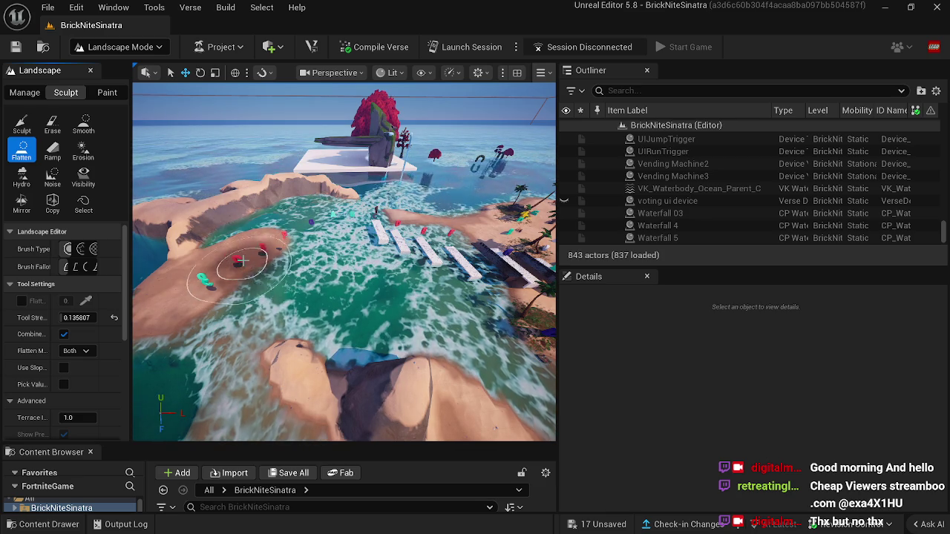
mouse_move(217, 301)
left_mouse_down()
mouse_move(190, 334)
mouse_move(212, 332)
left_mouse_up()
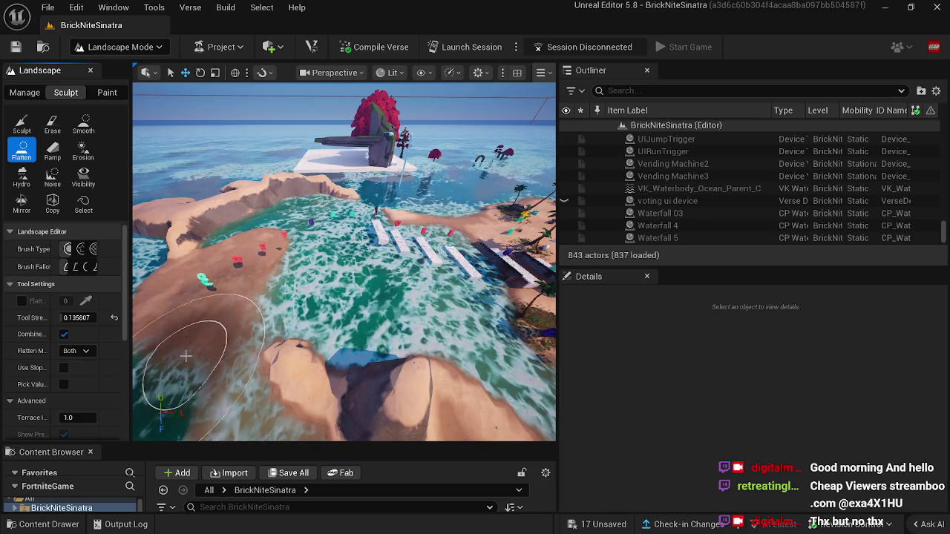
mouse_move(273, 272)
left_mouse_down()
mouse_move(232, 321)
mouse_move(230, 271)
mouse_move(238, 375)
mouse_move(223, 371)
mouse_move(363, 358)
left_mouse_up()
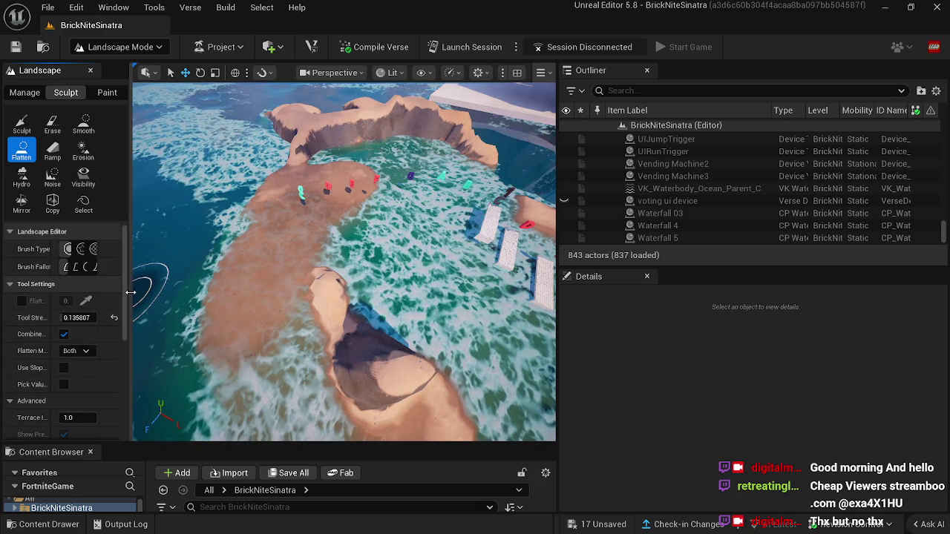
left_click_drag(131, 141, 179, 141)
scroll(116, 415, "down", 3)
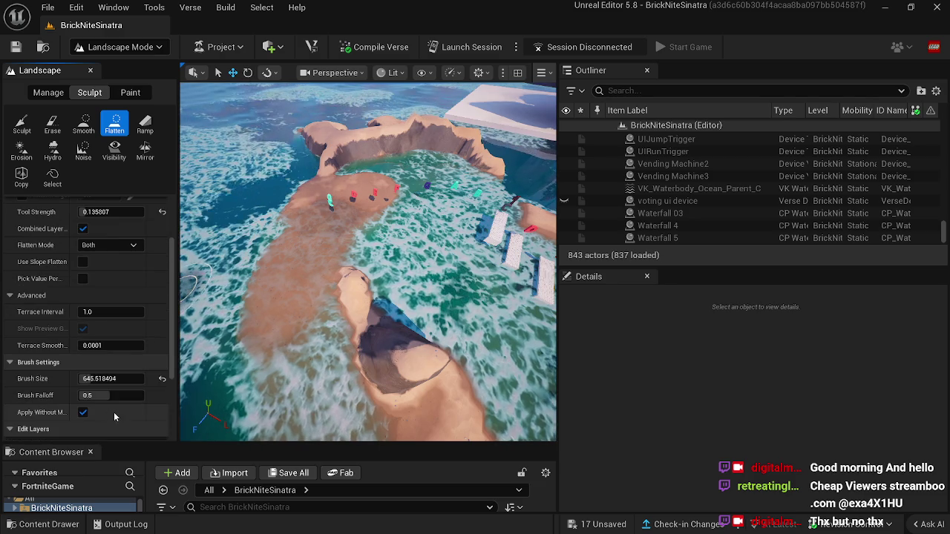
Set brush size to 329.4 and flatten the sandbar mound and cliff edge to widen the strip.
left_click(111, 378)
key("bracketleft")
key("bracketleft")
key("bracketleft")
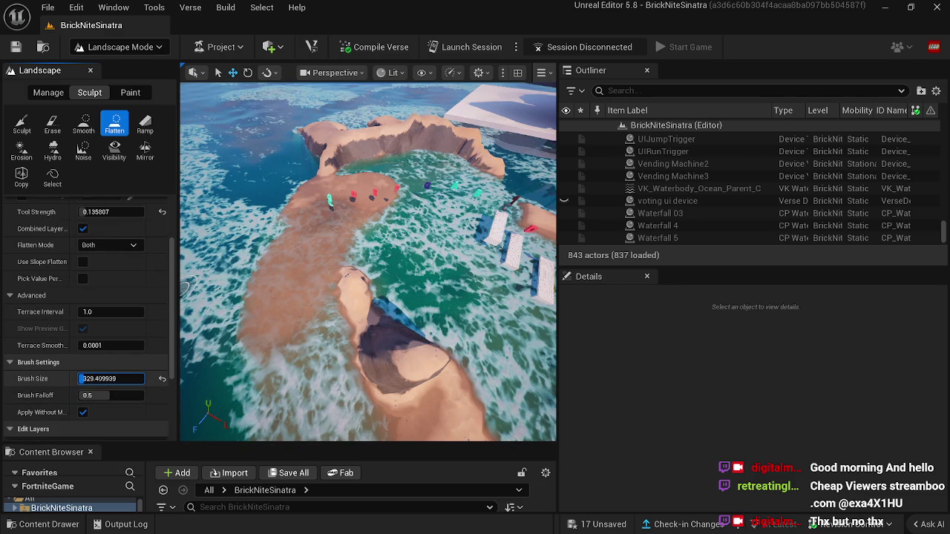
mouse_move(359, 305)
left_mouse_down()
mouse_move(340, 297)
mouse_move(346, 310)
mouse_move(284, 251)
left_mouse_up()
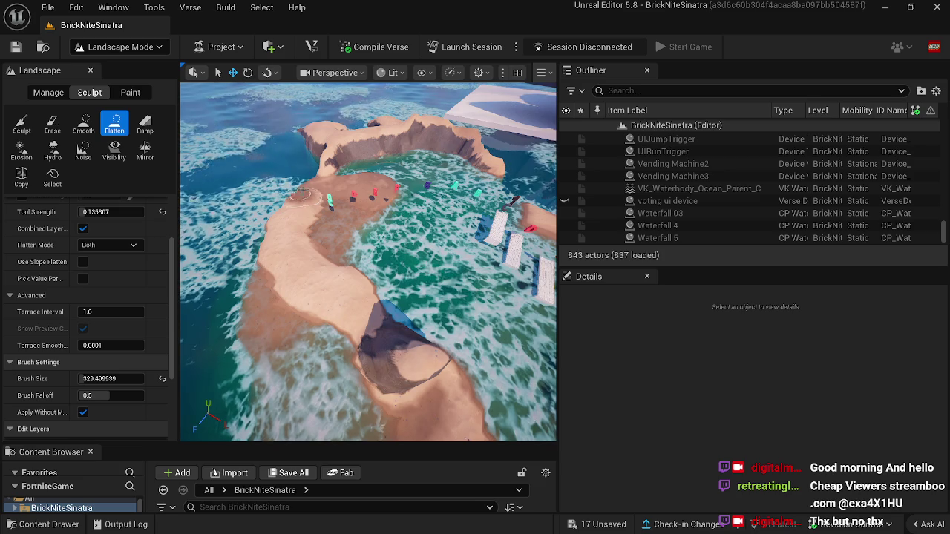
left_click_drag(314, 170, 274, 257)
Try raising a mound with Sculpt, return to Flatten, and pull the view back over the island.
key("ctrl+1")
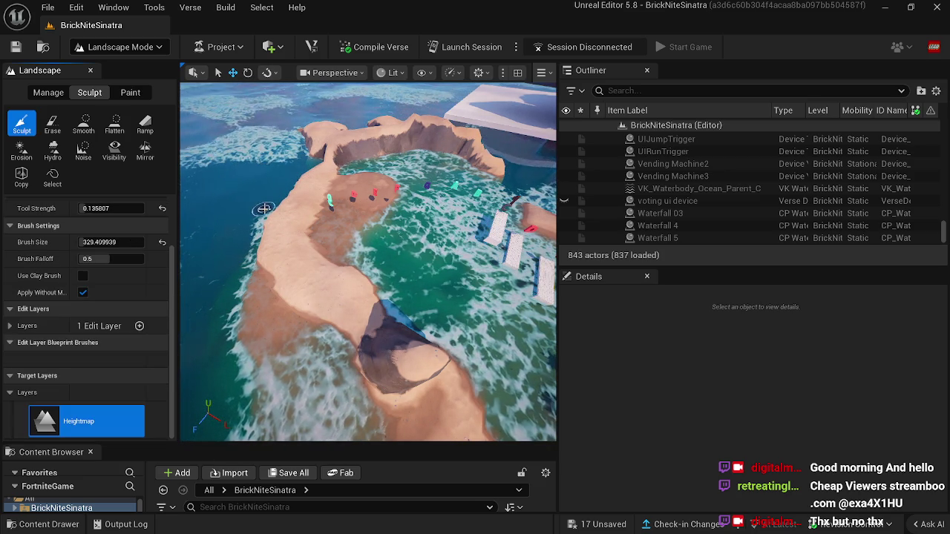
mouse_move(287, 221)
left_mouse_down()
mouse_move(282, 209)
mouse_move(267, 240)
mouse_move(282, 276)
mouse_move(371, 307)
mouse_move(344, 280)
mouse_move(364, 245)
mouse_move(381, 250)
mouse_move(333, 180)
mouse_move(362, 154)
mouse_move(387, 169)
mouse_move(402, 158)
mouse_move(438, 197)
mouse_move(483, 212)
mouse_move(435, 255)
mouse_move(445, 275)
left_mouse_up()
left_click(115, 123)
scroll(367, 260, "down", 5)
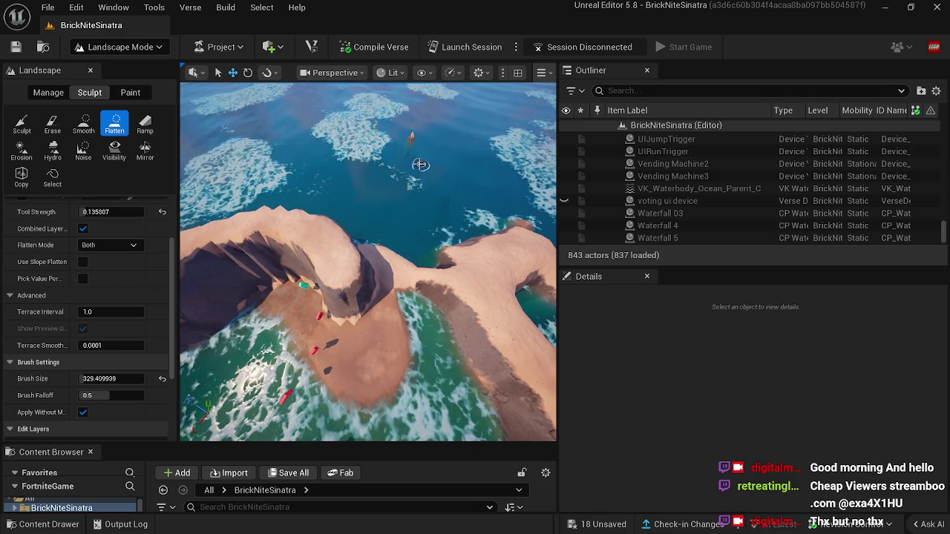
mouse_move(412, 164)
left_mouse_down()
mouse_move(371, 180)
mouse_move(403, 198)
left_mouse_up()
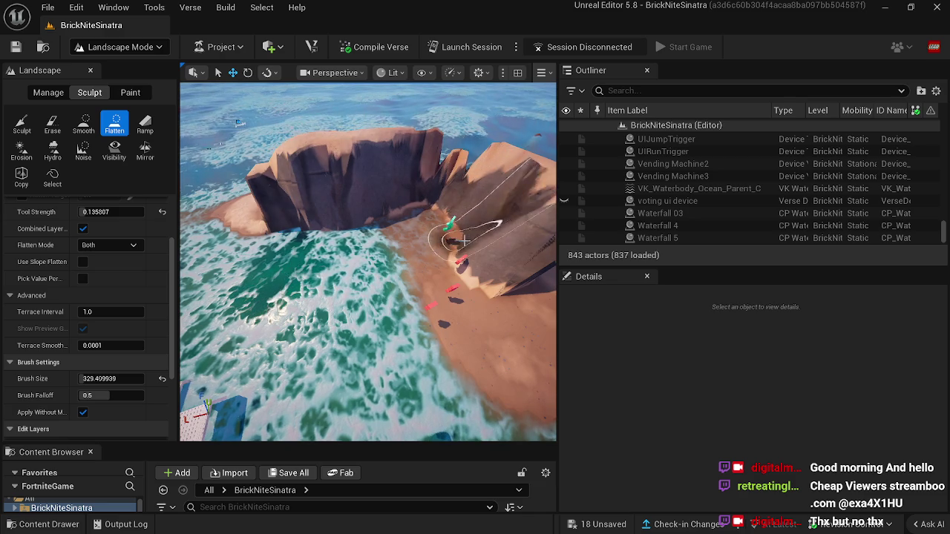
left_click_drag(461, 246, 454, 242)
mouse_move(367, 297)
left_mouse_down()
mouse_move(367, 245)
mouse_move(404, 245)
left_mouse_up()
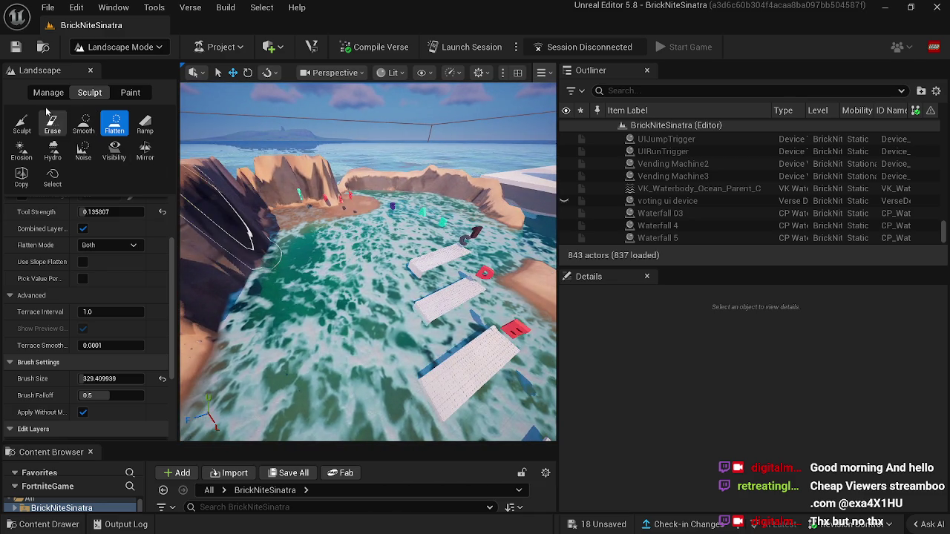
Switch to Selection Mode and select one of the white key planks.
left_click(102, 47)
left_click(115, 69)
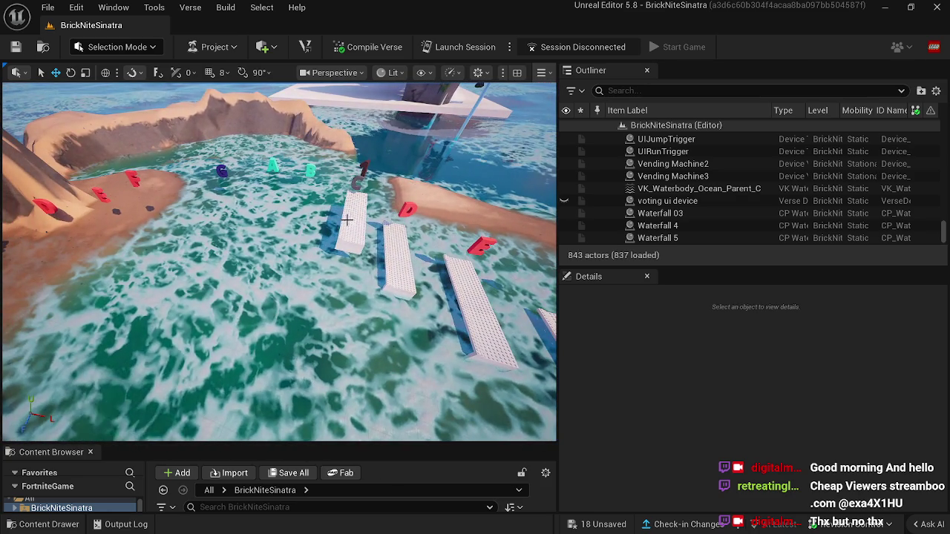
left_click(355, 226)
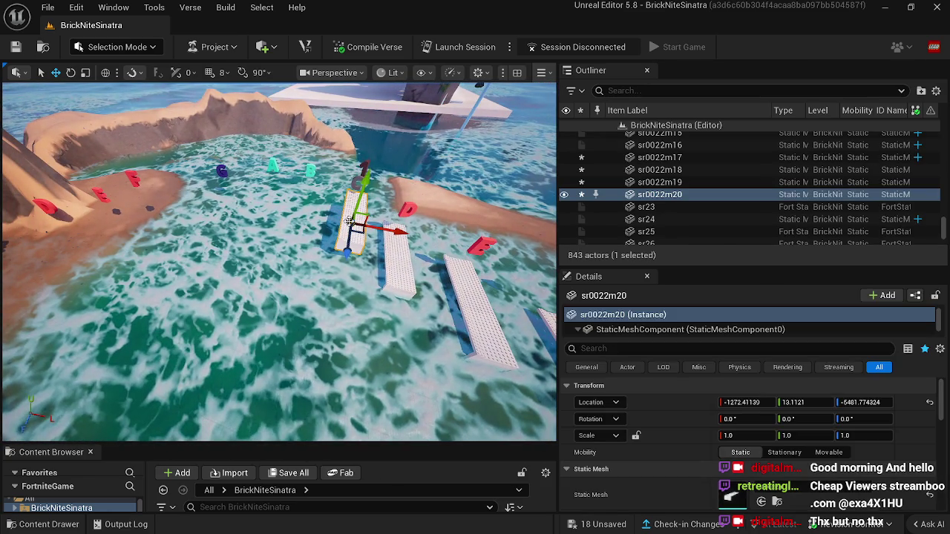
Duplicate the white brick plank repeatedly, placing copies up to sr0022m27 leftward onto the sand.
mouse_move(358, 228)
left_mouse_down("alt")
mouse_move(311, 202)
mouse_move(215, 215)
mouse_move(201, 231)
mouse_move(135, 250)
left_mouse_up("alt")
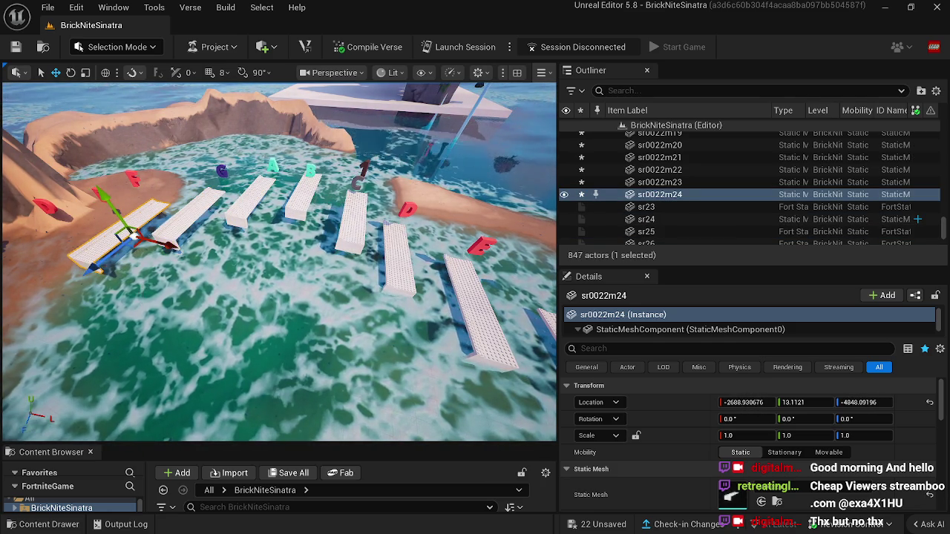
key("f")
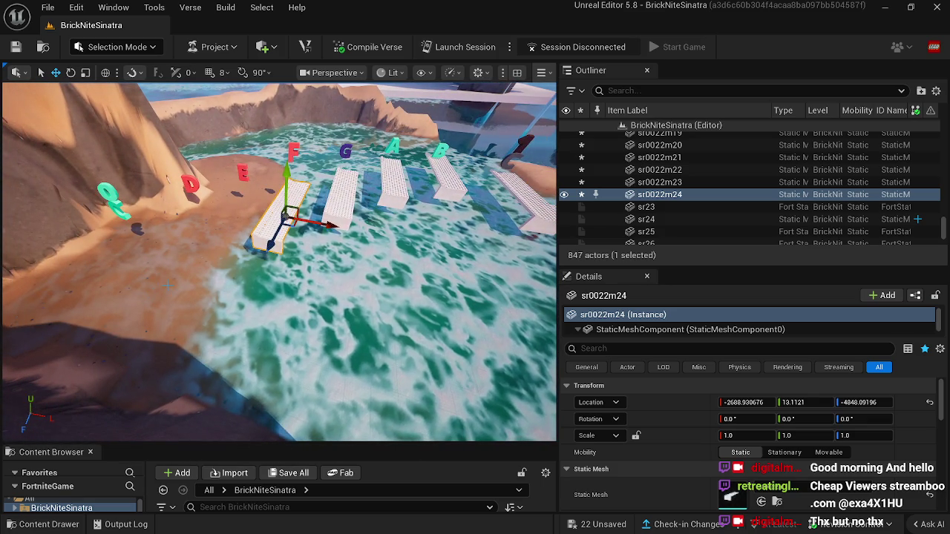
key("ctrl+d")
left_click_drag(290, 222, 130, 253)
key("ctrl+d")
key("f")
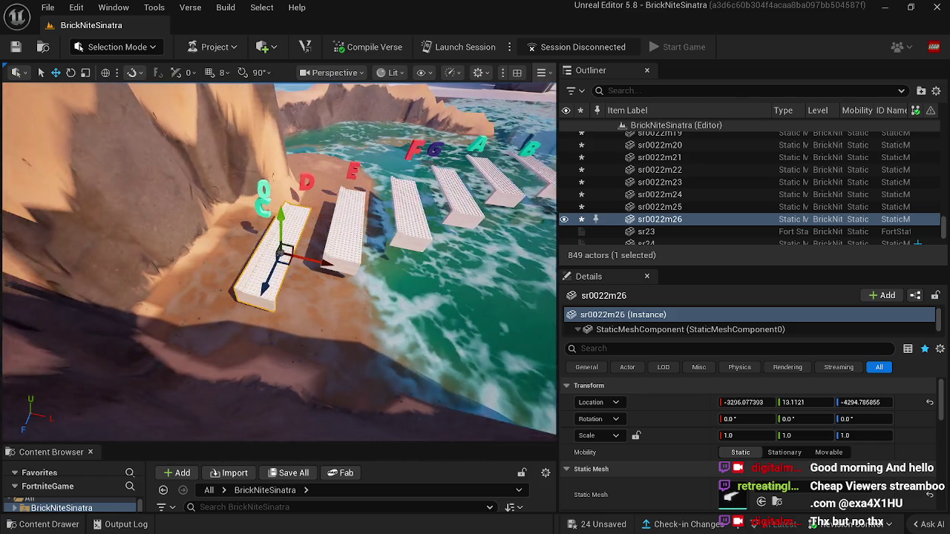
key("ctrl+d")
left_click_drag(305, 262, 224, 288)
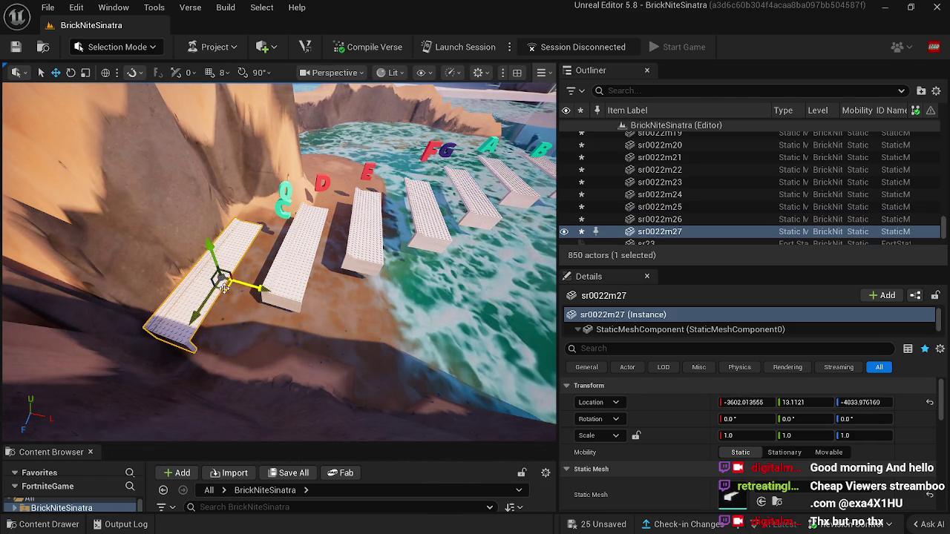
left_click(281, 210)
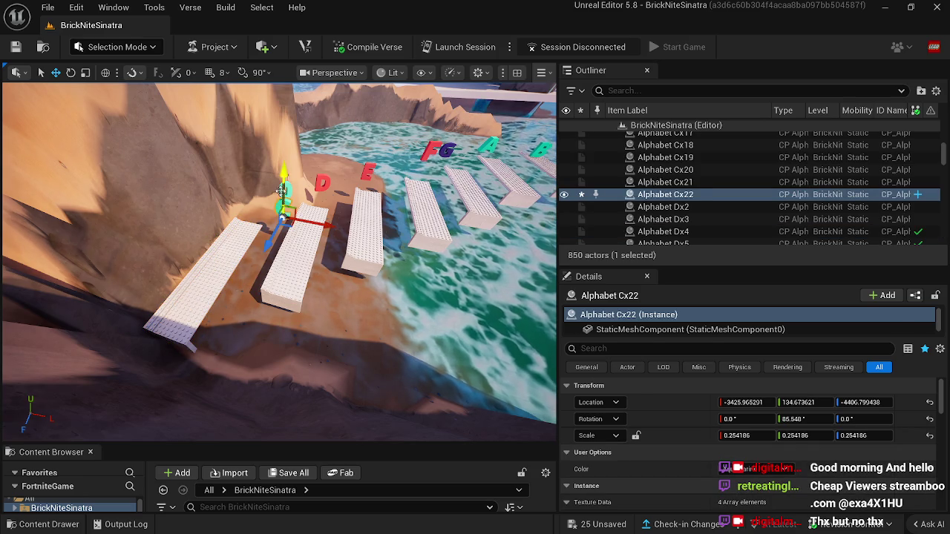
Select both cyan letters, reframe the view on the end planks, and pick the last plank.
left_click(286, 201, "ctrl")
key("Right")
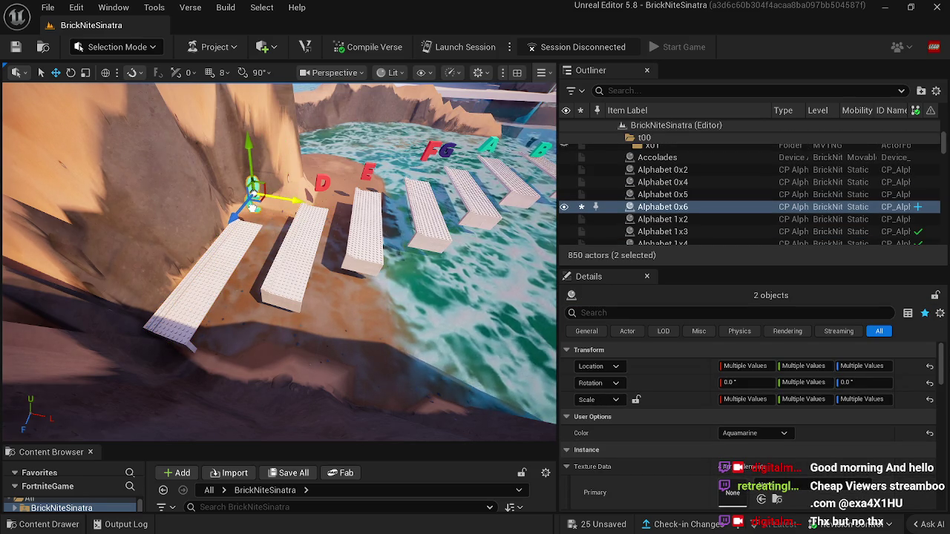
key("Down")
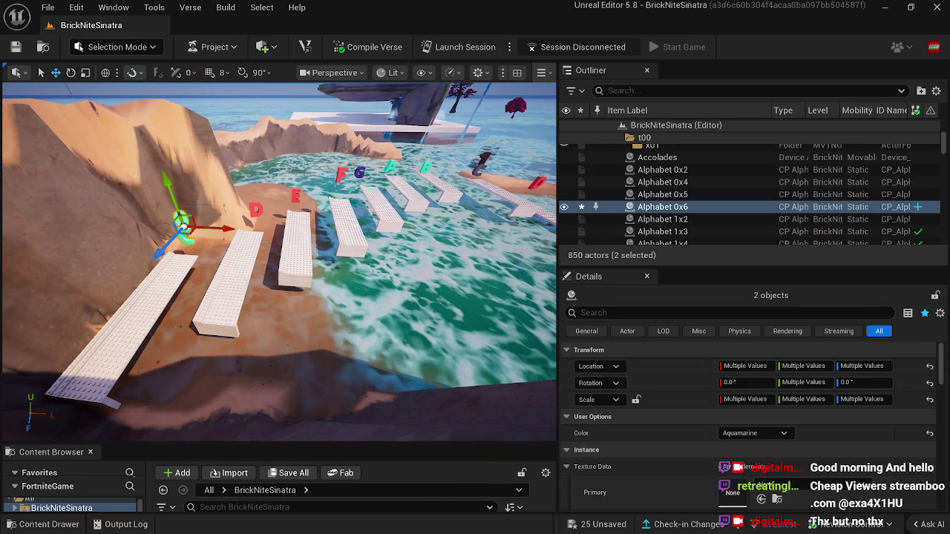
key("Right")
key("Up")
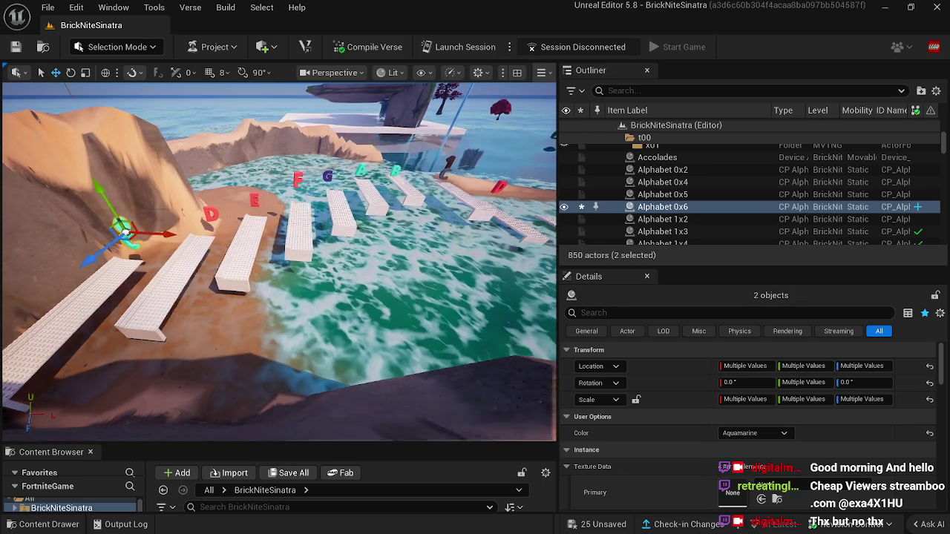
key("Down")
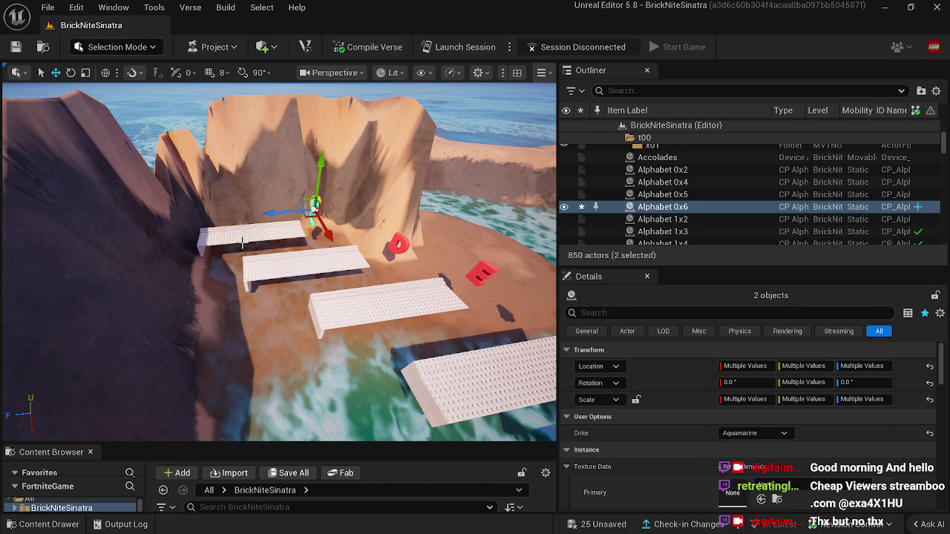
left_click(245, 242)
left_click(245, 241)
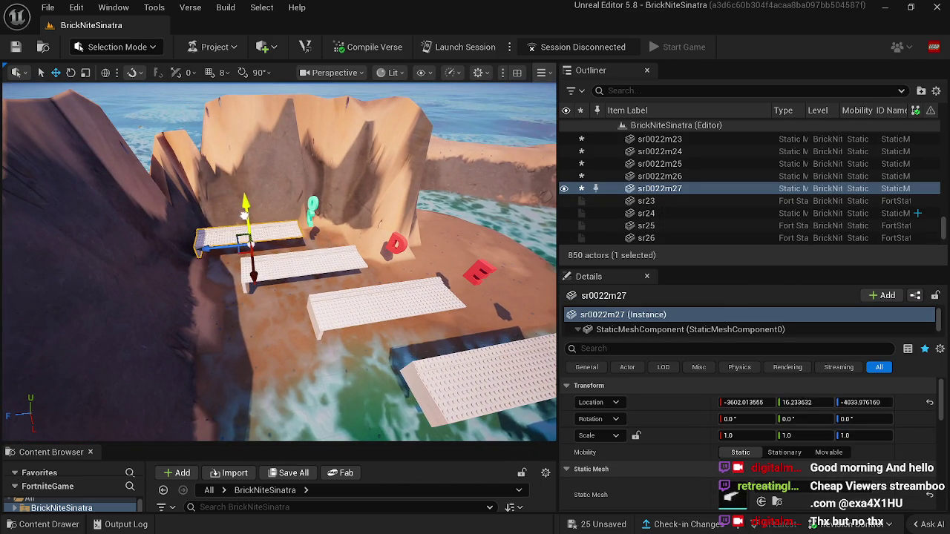
Nudge plank sr0022m26 into line with the others, to X -3261.54, Z -4354.20.
left_click(310, 214)
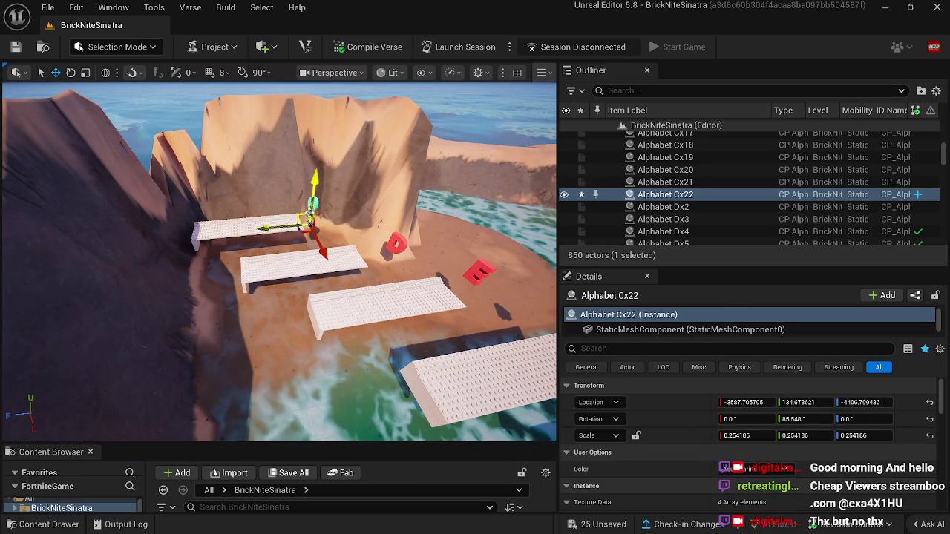
left_click(316, 195, "ctrl")
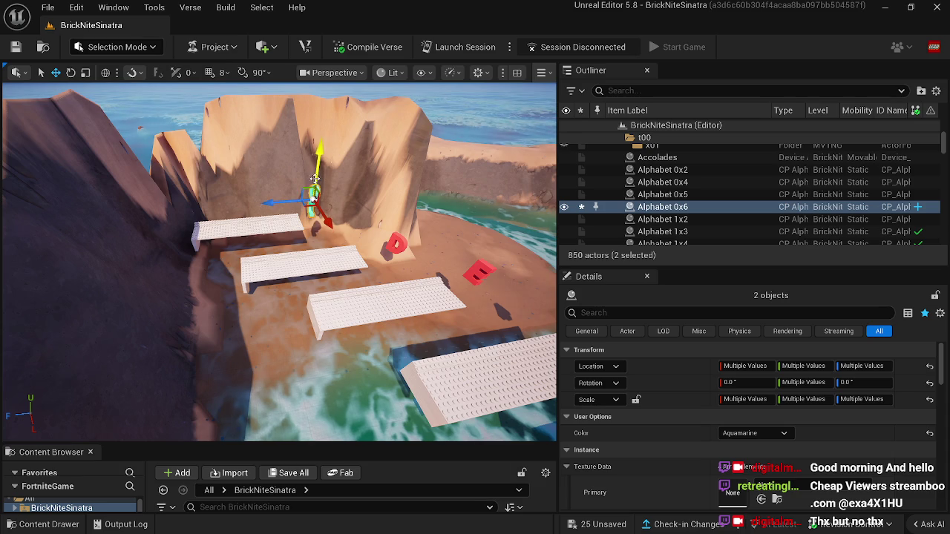
left_click(297, 259)
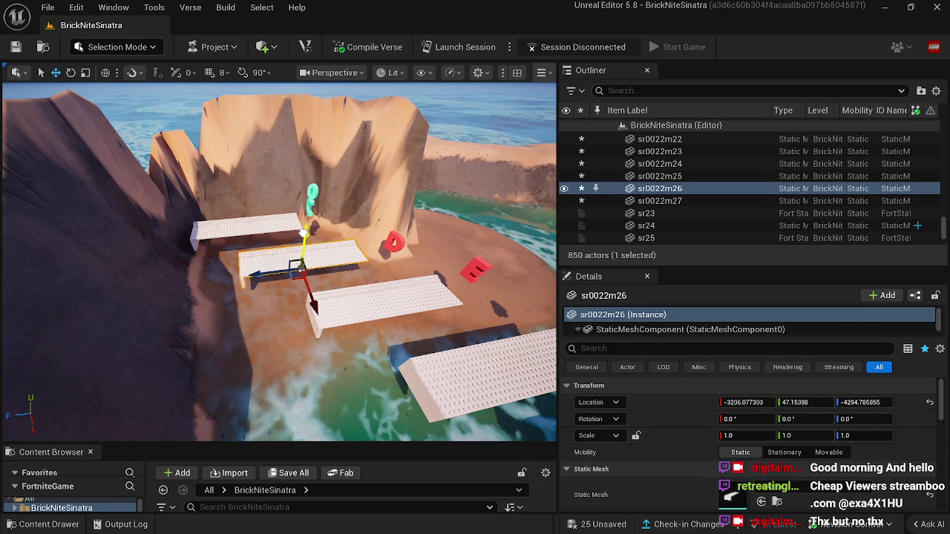
left_click_drag(296, 266, 291, 270)
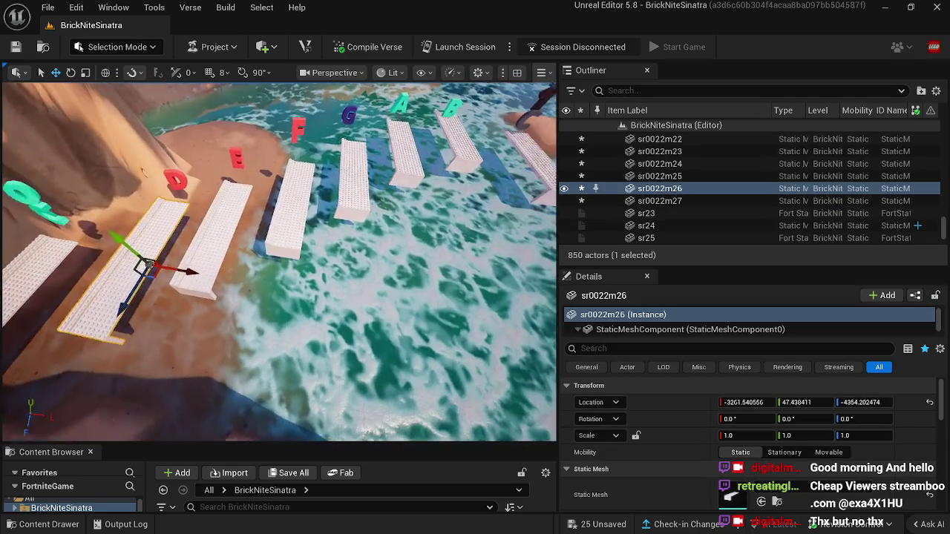
scroll(291, 270, "down", 5)
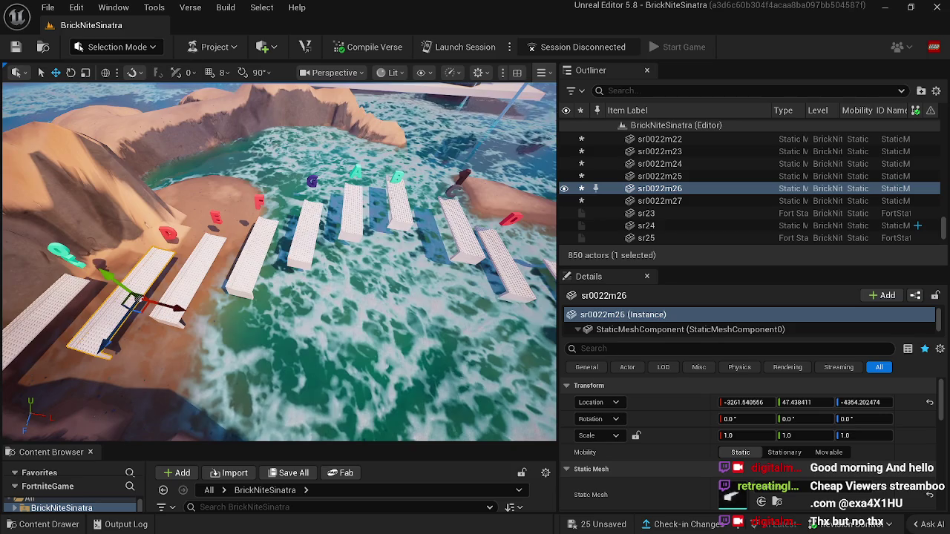
scroll(305, 357, "up", 3)
left_click_drag(305, 357, 295, 350)
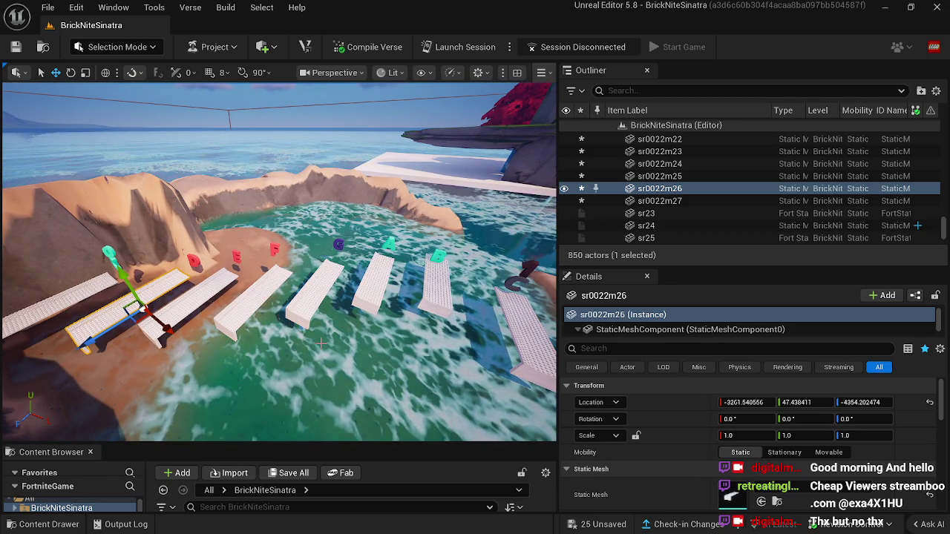
mouse_move(322, 343)
left_mouse_down()
mouse_move(293, 355)
mouse_move(289, 343)
mouse_move(311, 342)
mouse_move(259, 344)
left_mouse_up()
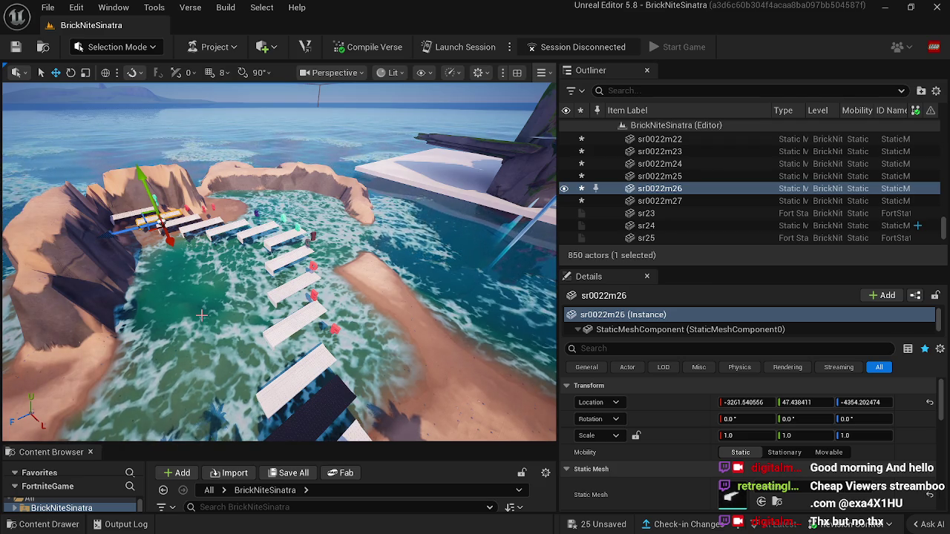
key("a")
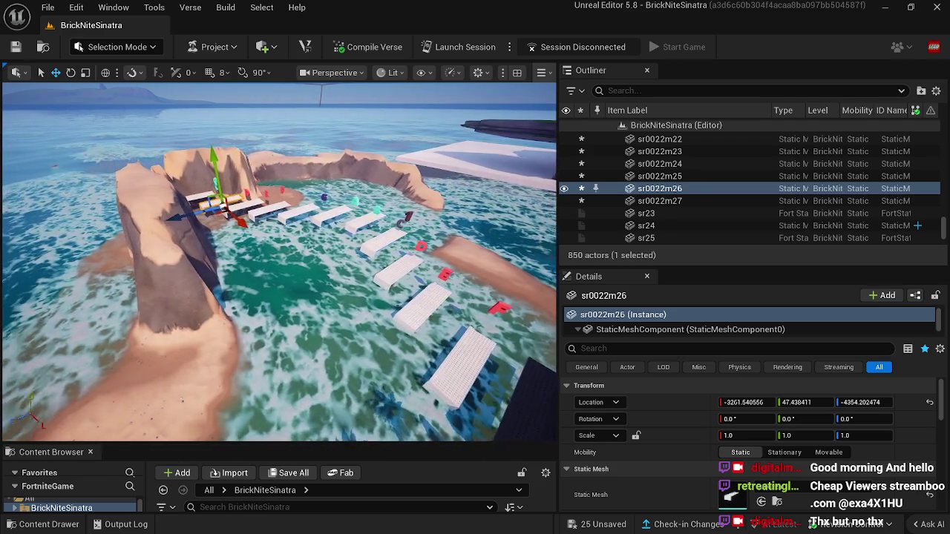
key("w")
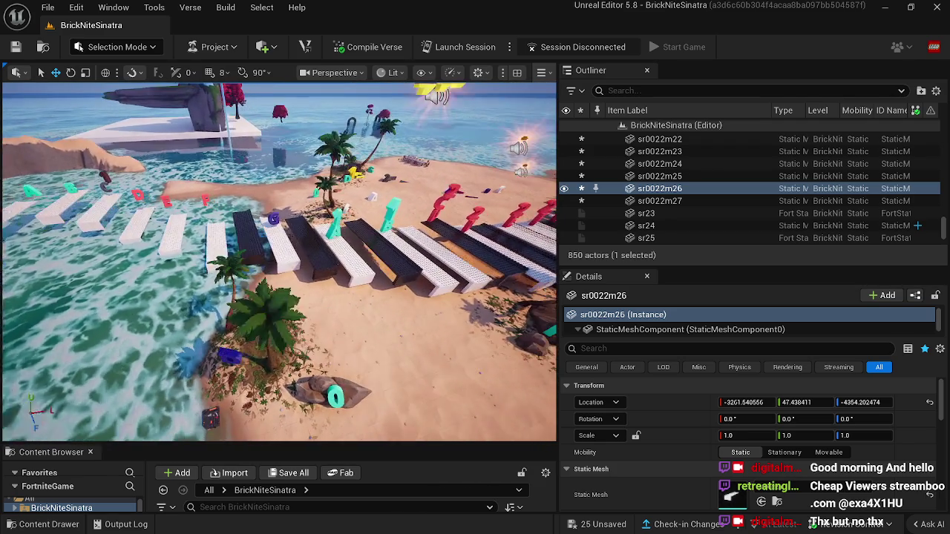
key("a")
key("a")
key("a")
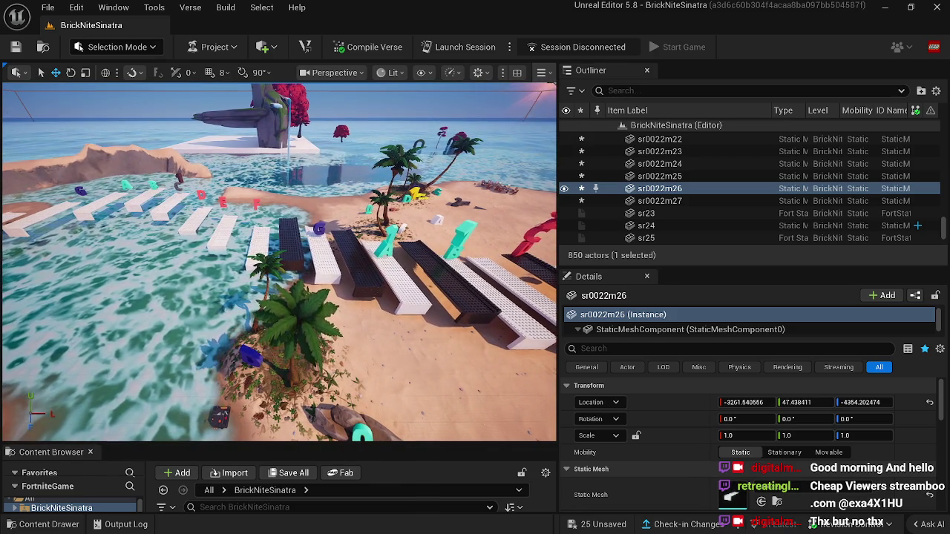
key("w")
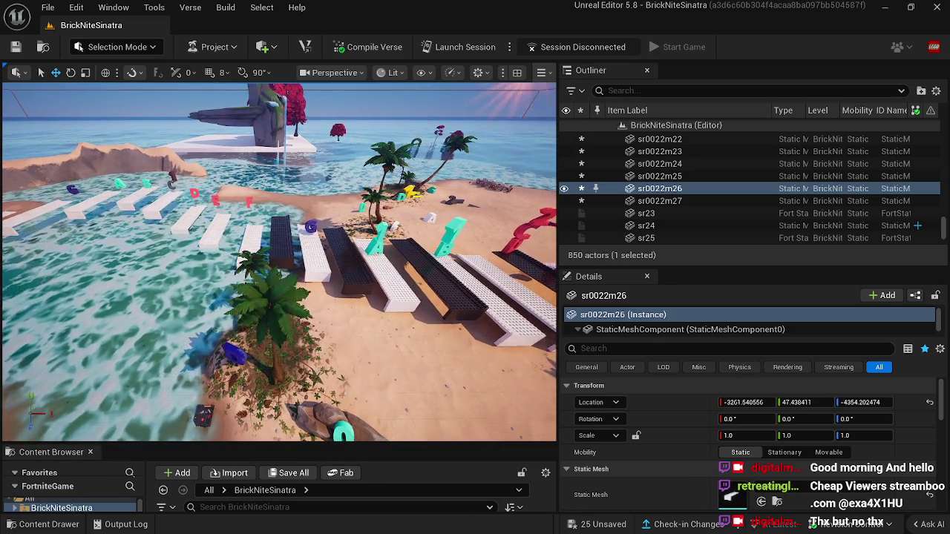
key("w")
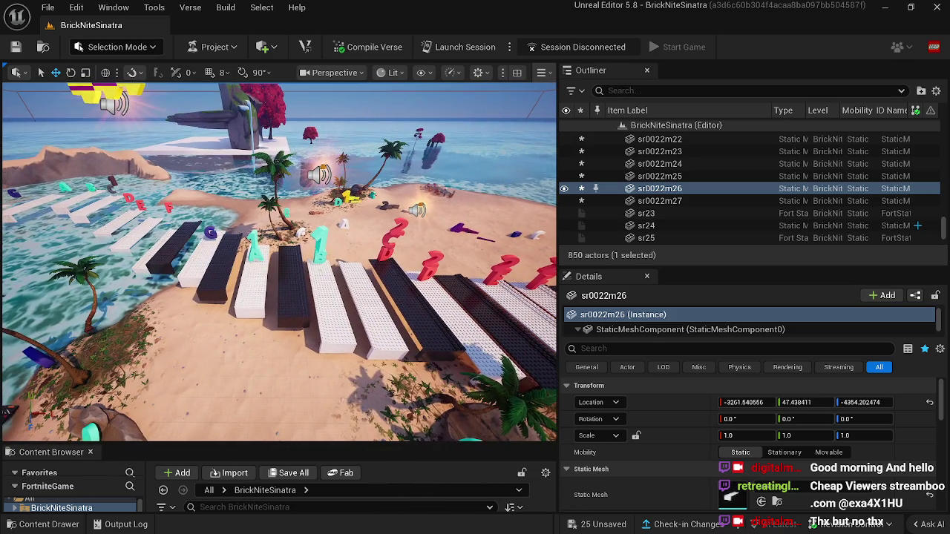
key("d")
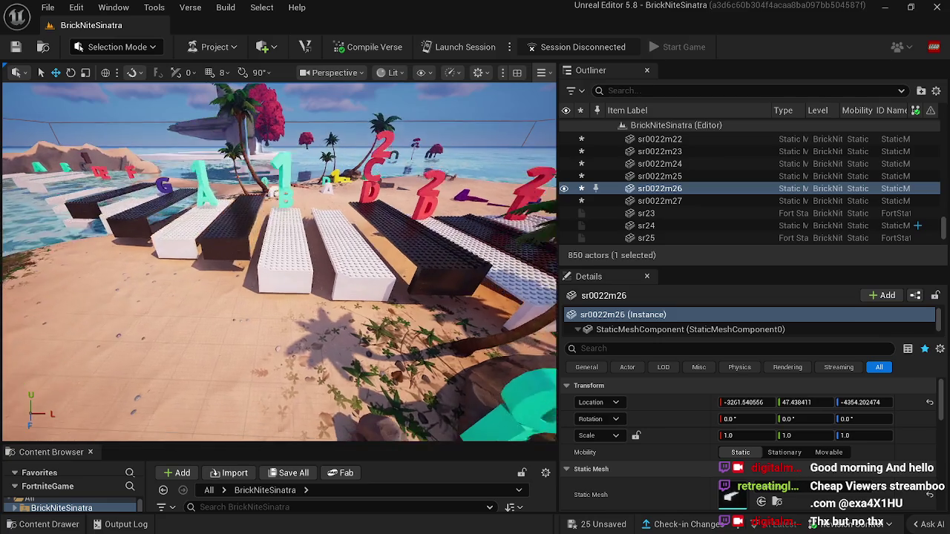
key("d")
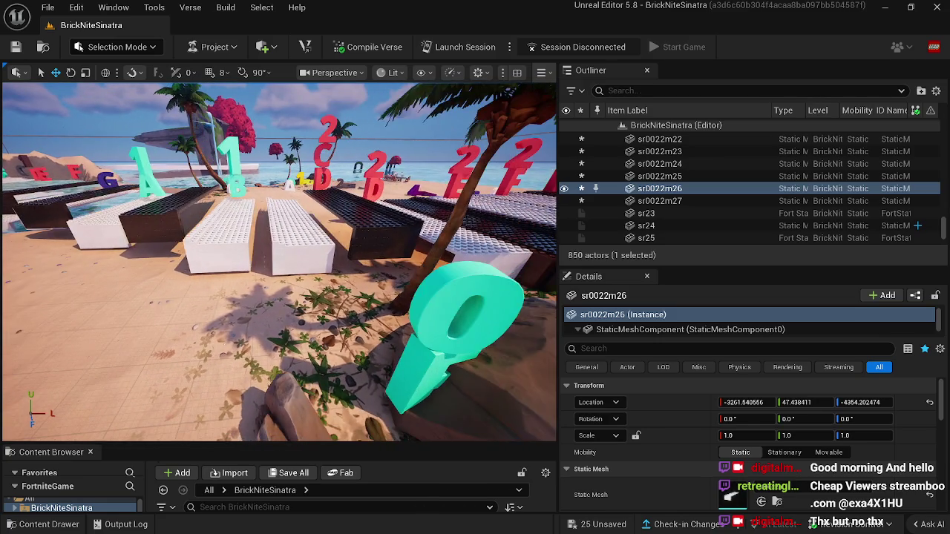
key("a")
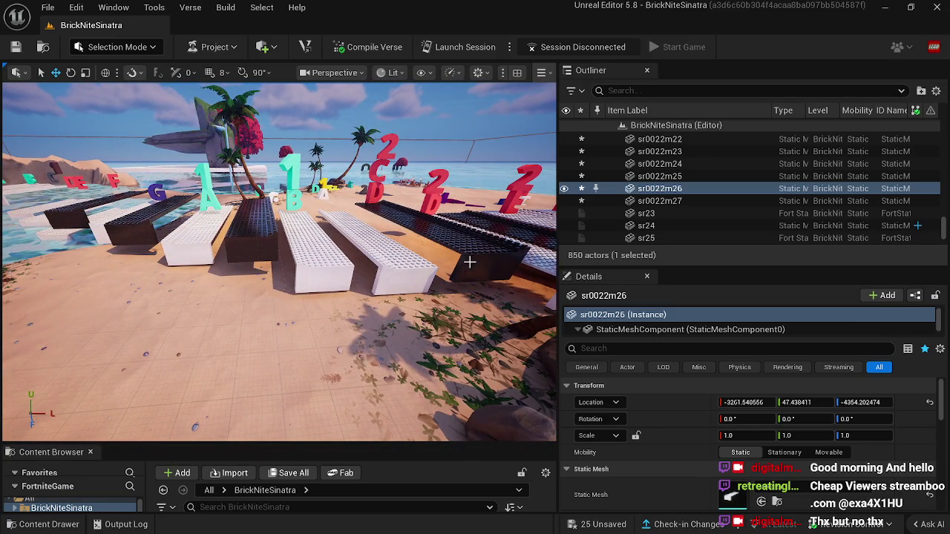
right_click(469, 262)
Slide bricks sr30, sr0022m13, sr0022m14 and sr31 sideways into line.
left_click_drag(423, 195, 419, 209)
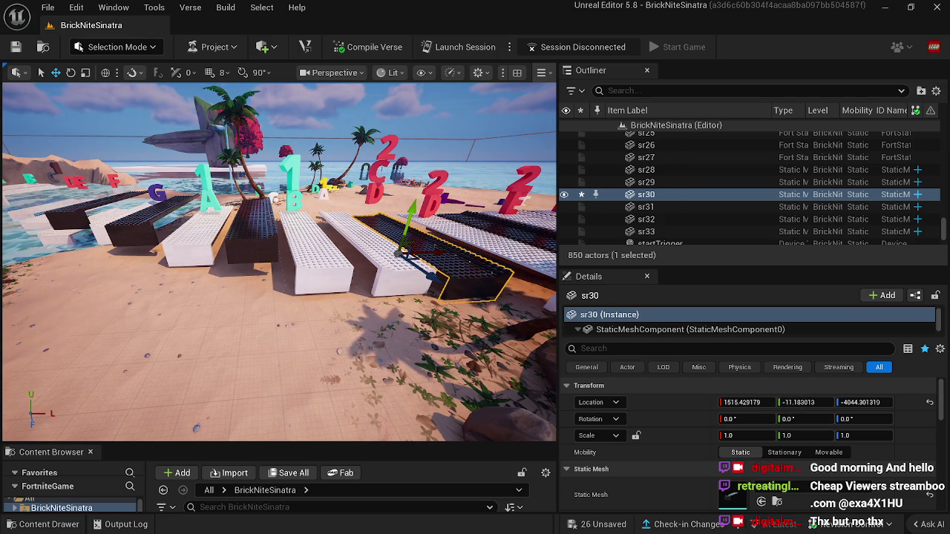
left_click(360, 239)
key("s")
left_click_drag(353, 232, 258, 200)
left_click(314, 222)
left_click(259, 236)
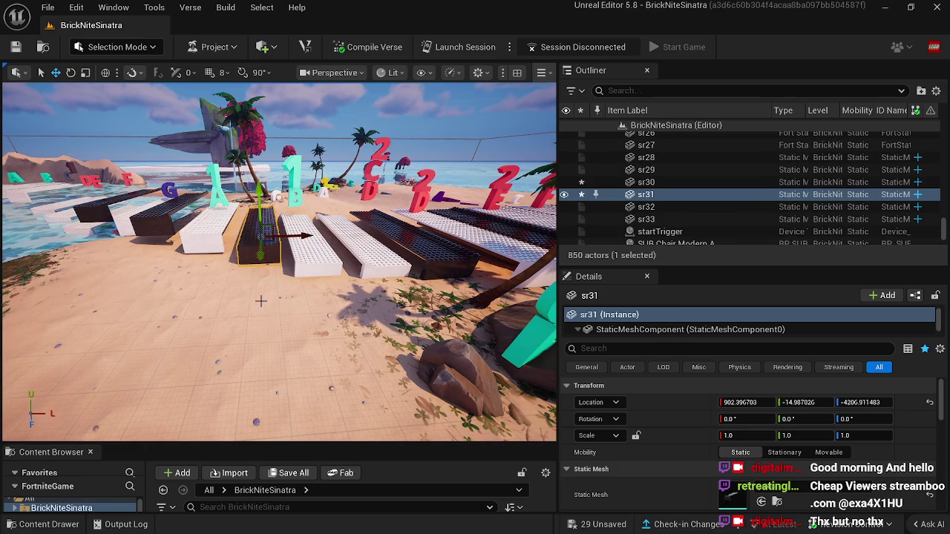
Realign bricks sr0022m15, sr32, sr0022m16, sr0022m17 and sr0022m18, then switch to Landscape mode.
left_click(196, 232)
key("f")
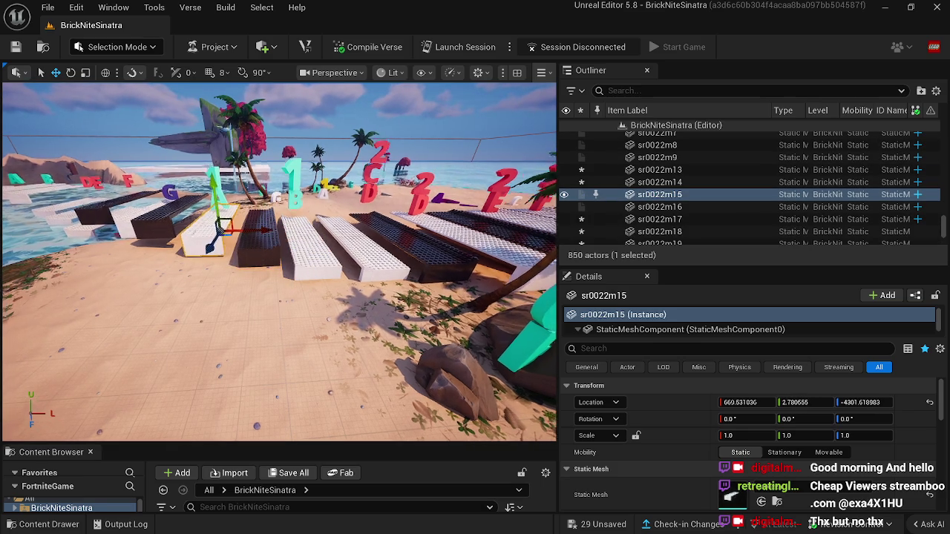
left_click(234, 232)
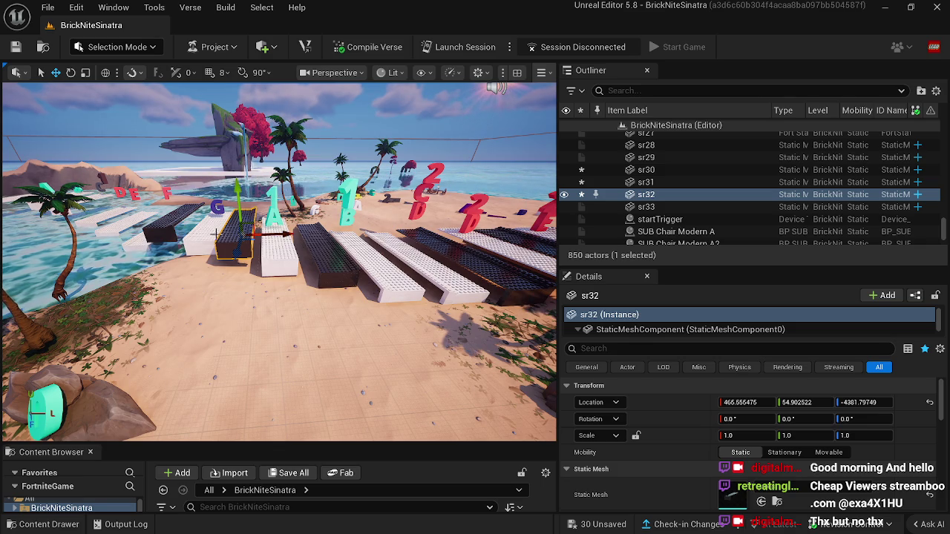
left_click(194, 236)
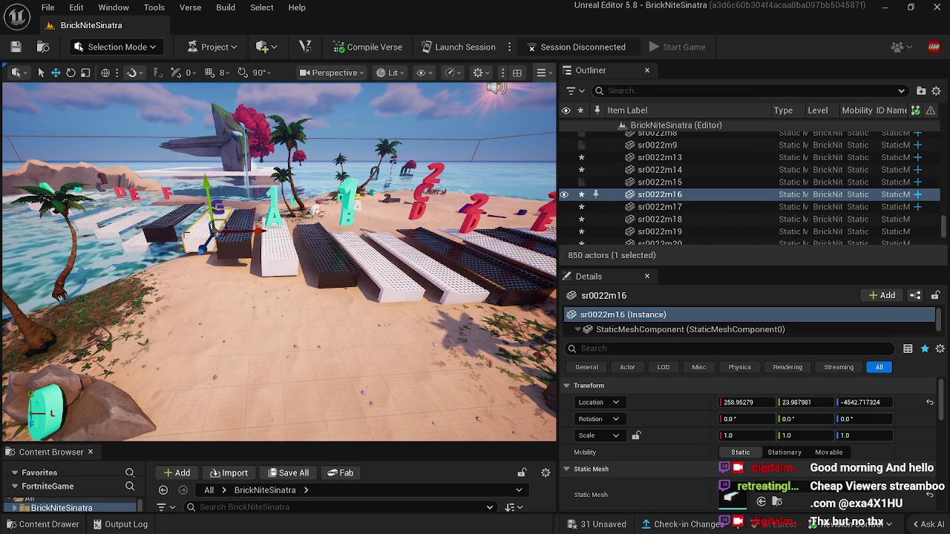
left_click_drag(210, 210, 178, 199)
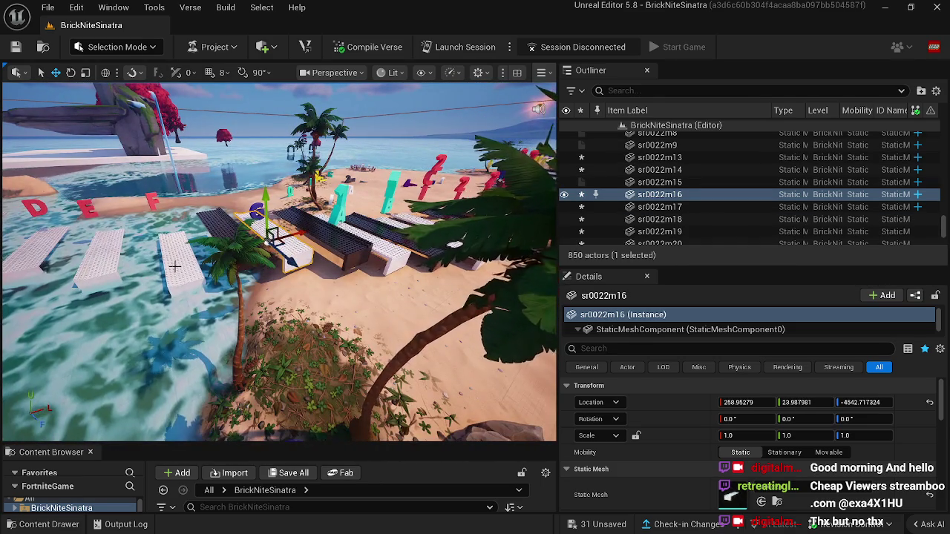
left_click(182, 257)
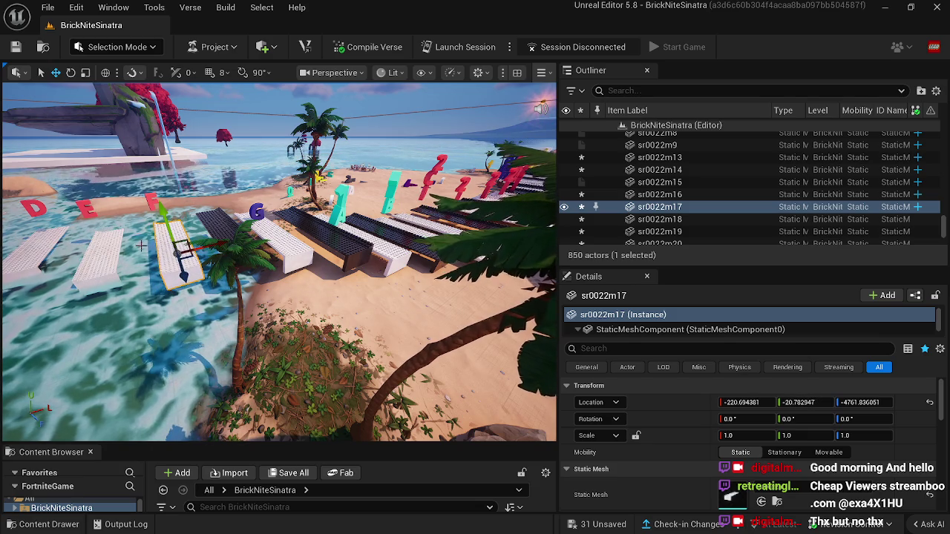
left_click(102, 239)
left_click_drag(102, 240, 87, 225)
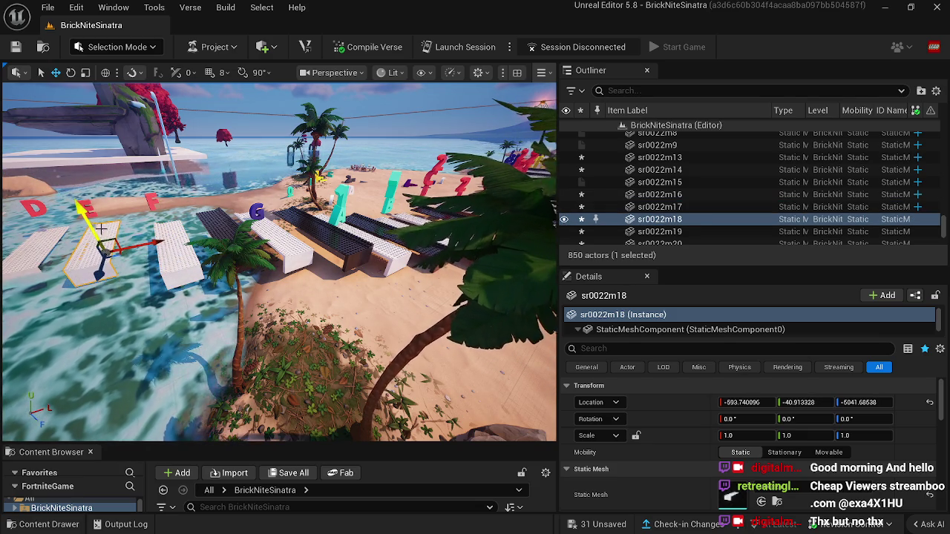
left_click(117, 47)
left_click(128, 110)
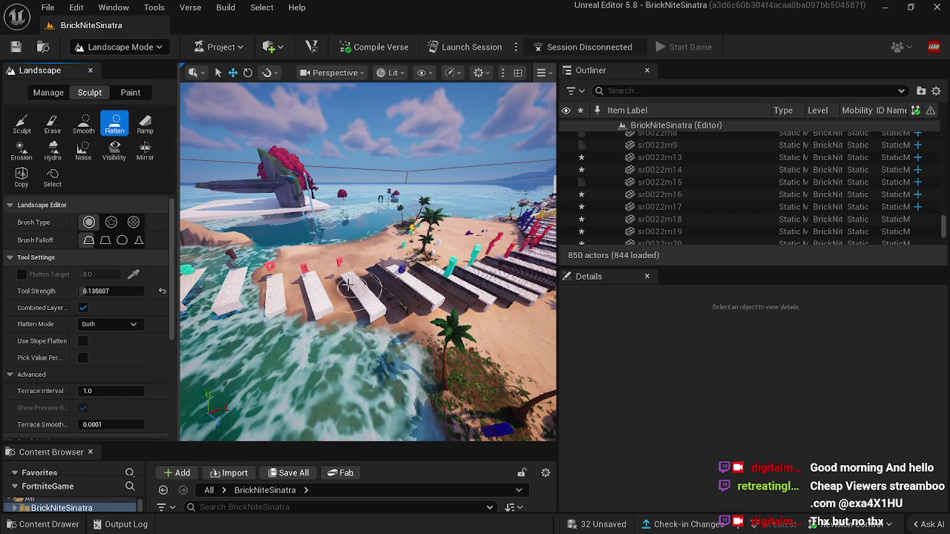
With the Flatten brush, reshape the inlet shoreline beside the walkway end into shallow water by a sand point.
left_click(22, 124)
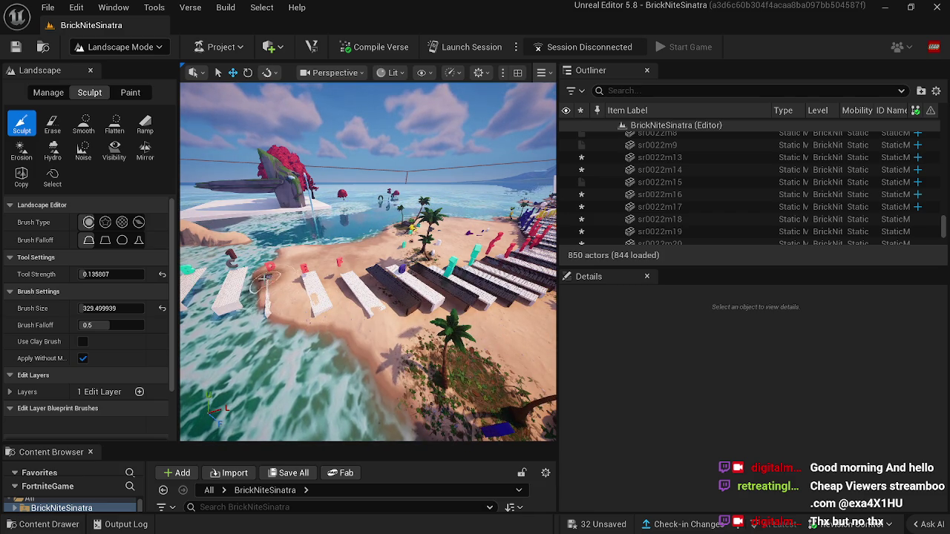
key("w")
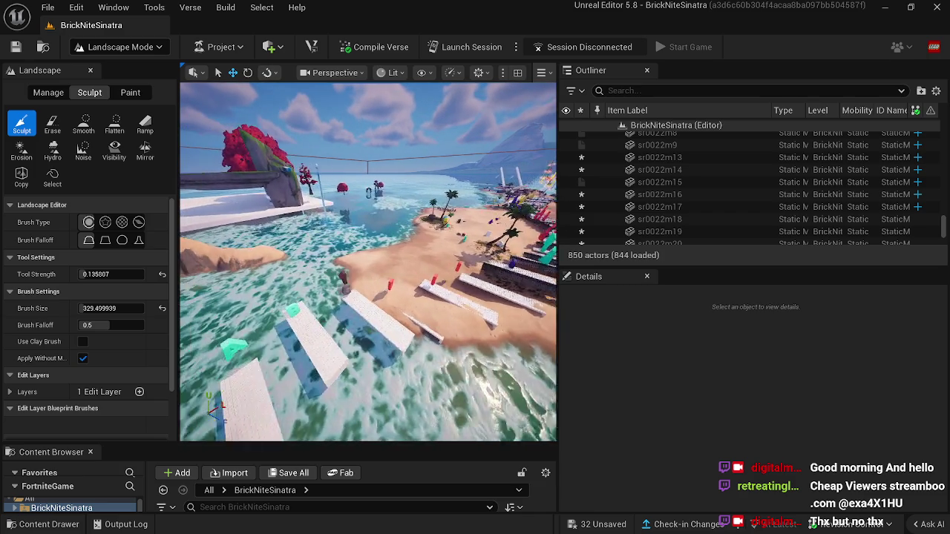
key("w")
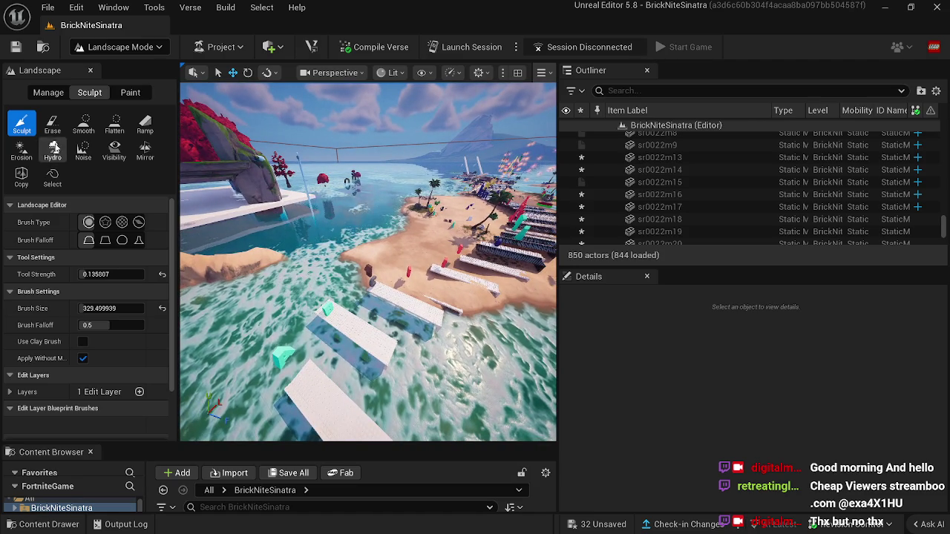
left_click(113, 125)
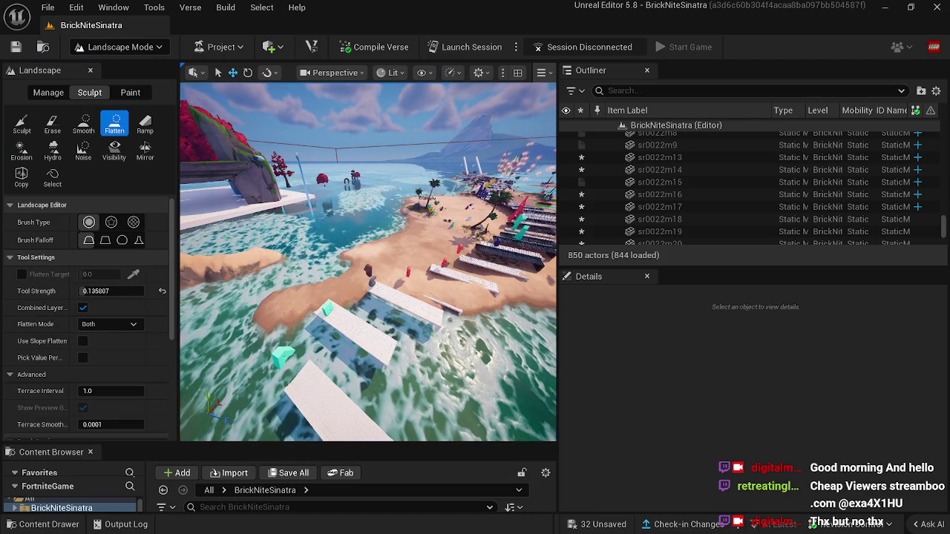
key("a")
left_click_drag(327, 318, 312, 317)
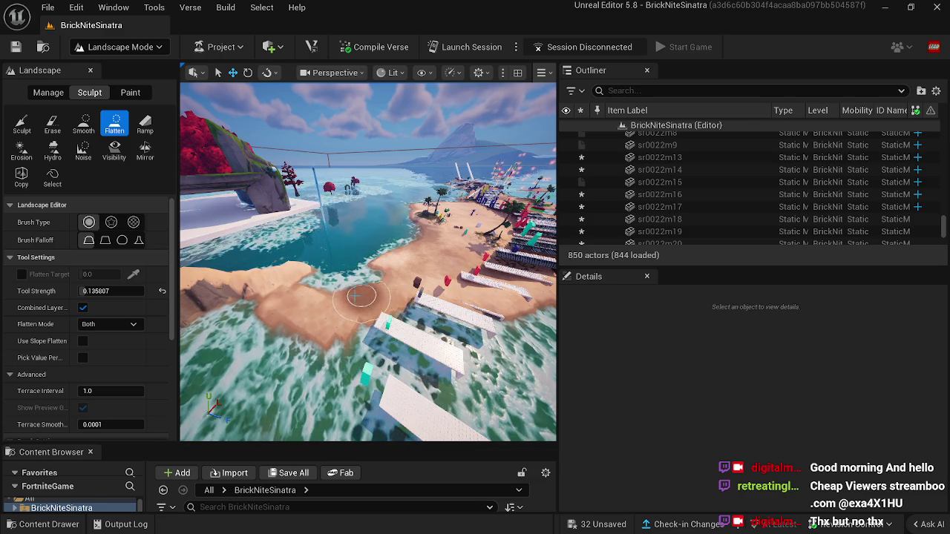
left_click_drag(330, 297, 401, 297)
mouse_move(424, 328)
left_mouse_down()
mouse_move(378, 329)
mouse_move(379, 319)
left_mouse_up()
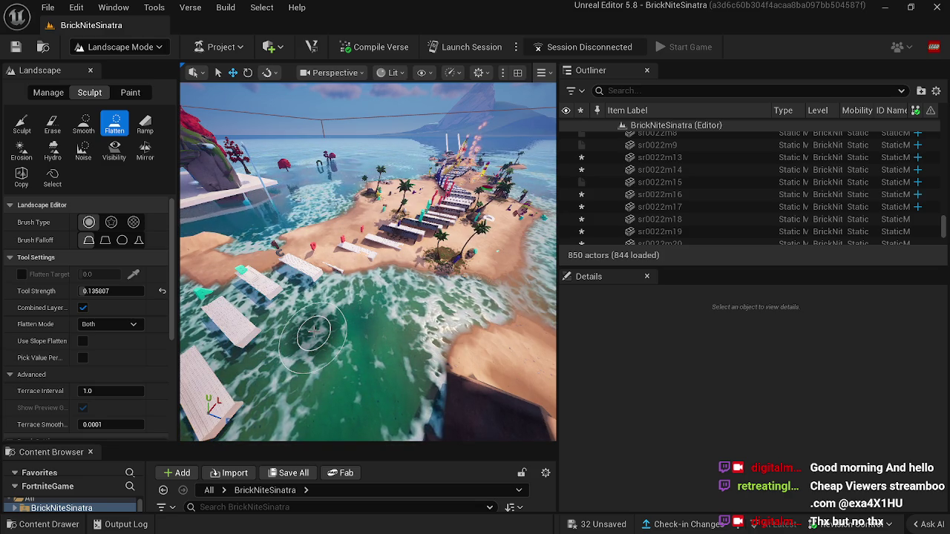
left_click_drag(314, 336, 314, 335)
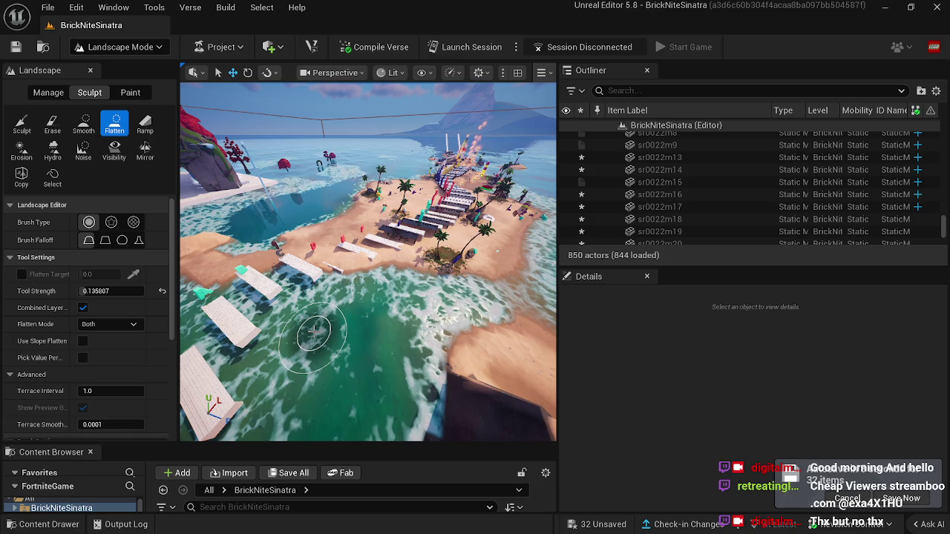
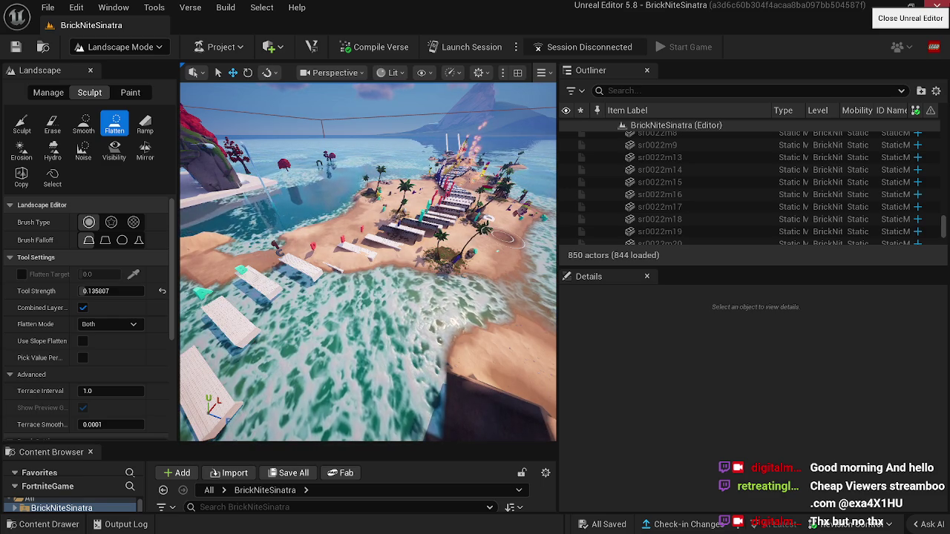
Sculpt a sand mound into the water beside the white platforms and flatten its top level.
left_click_drag(367, 259, 415, 265)
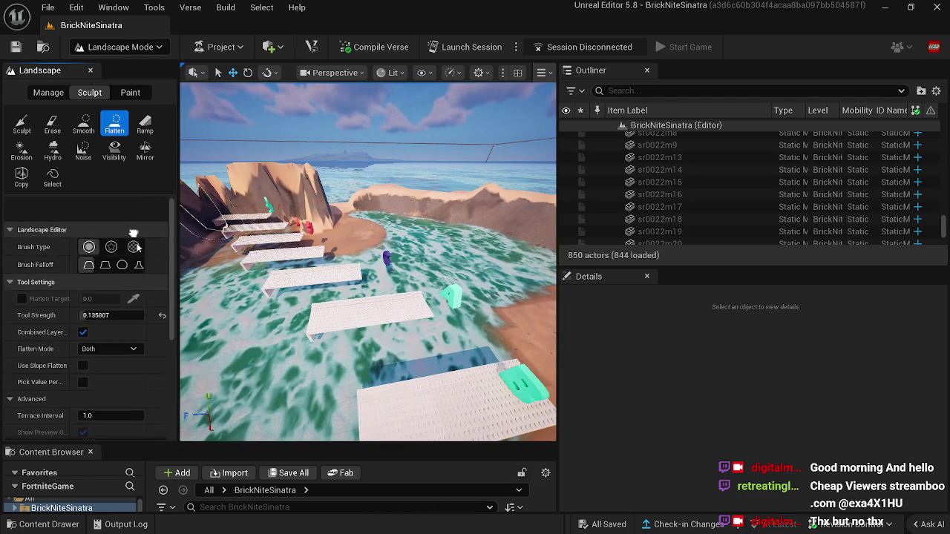
left_click(22, 124)
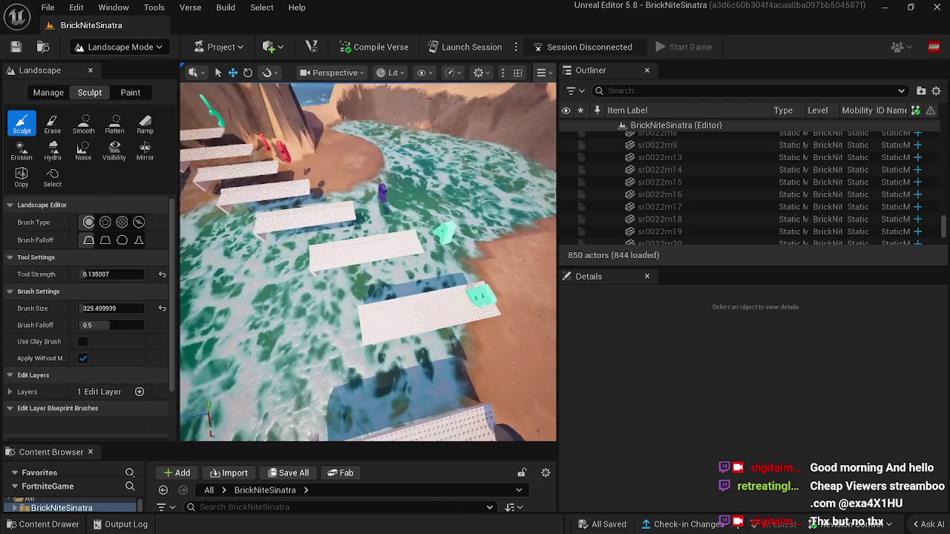
mouse_move(321, 236)
left_mouse_down()
mouse_move(422, 268)
mouse_move(402, 259)
left_mouse_up()
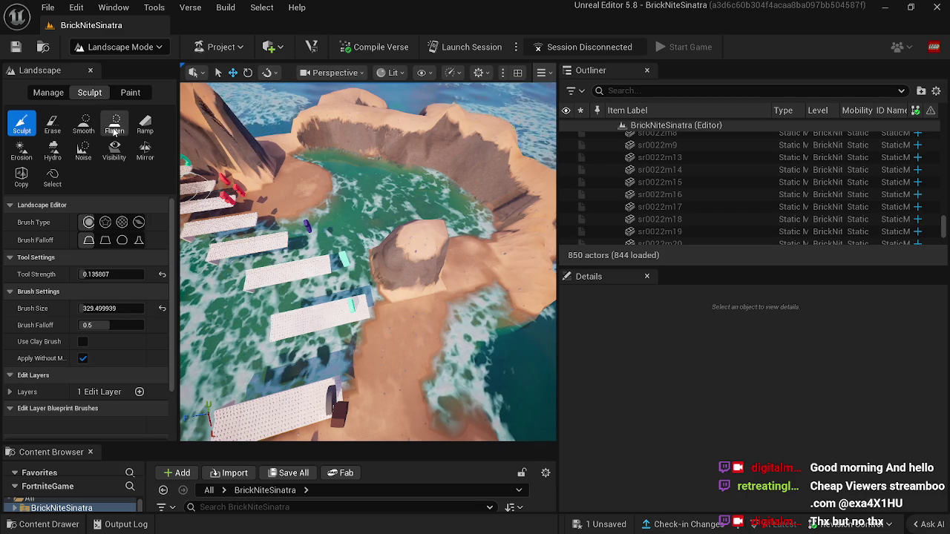
left_click(114, 124)
left_click_drag(415, 241, 405, 228)
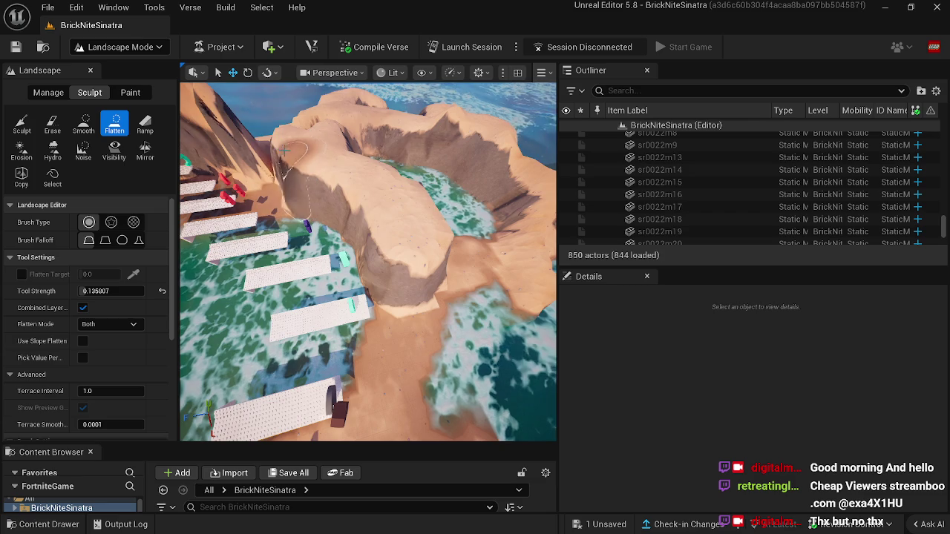
Orbit over the rock ring, rock arch and sand ridge to inspect the stepping-stone bay.
mouse_move(321, 220)
left_mouse_down()
mouse_move(349, 230)
mouse_move(366, 223)
left_mouse_up()
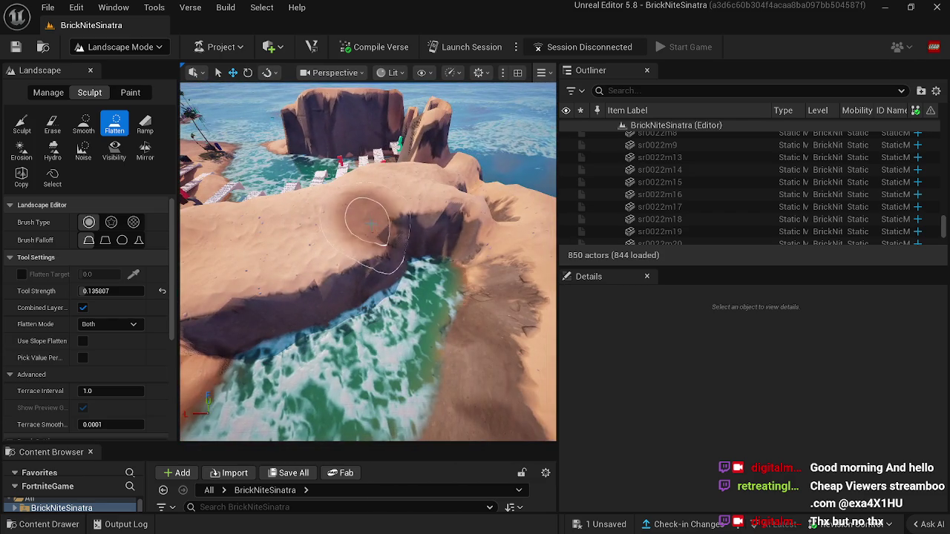
left_click_drag(453, 238, 442, 242)
left_click_drag(407, 274, 371, 260)
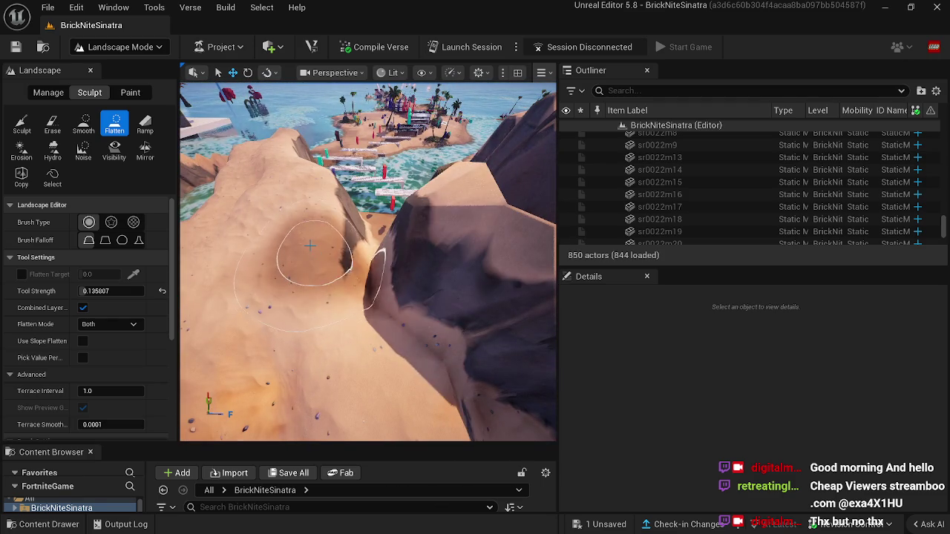
left_click_drag(368, 260, 412, 258)
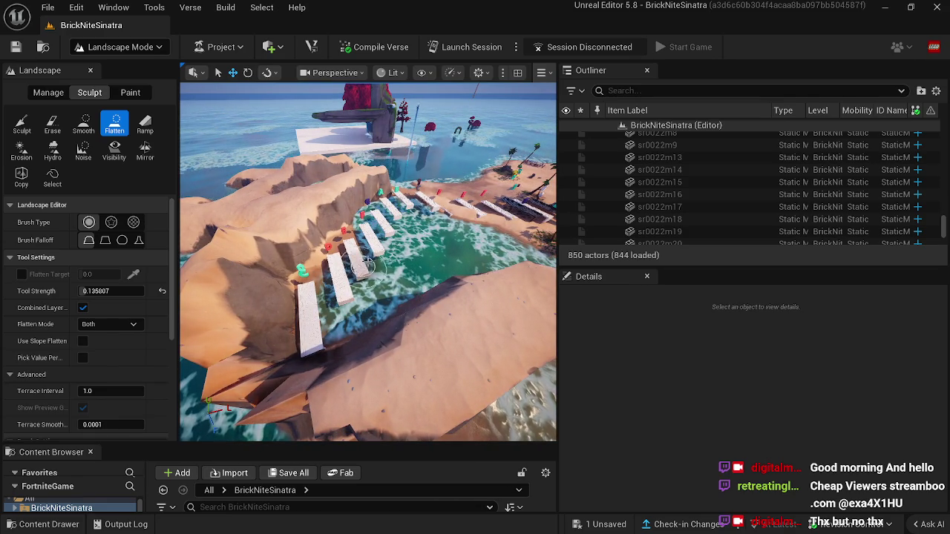
mouse_move(388, 308)
left_mouse_down()
mouse_move(335, 302)
mouse_move(295, 358)
left_mouse_up()
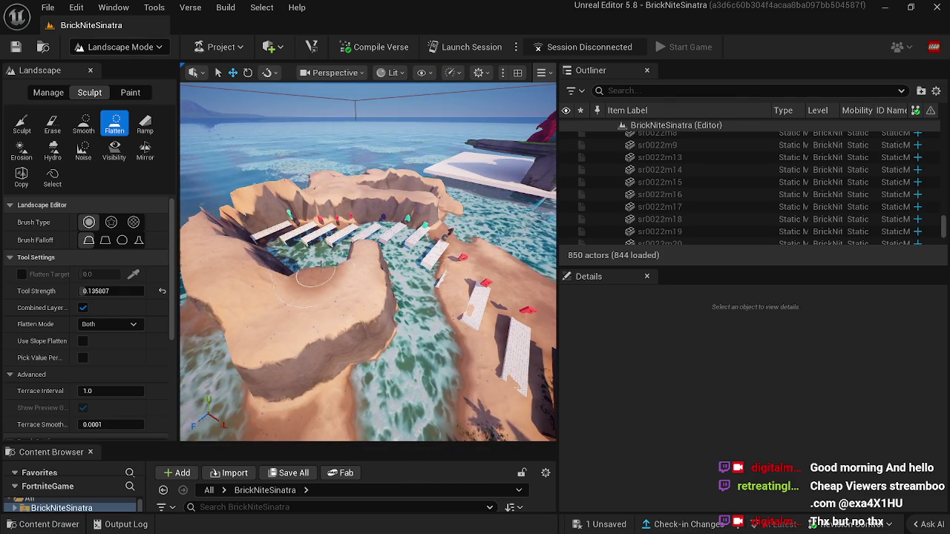
left_click(84, 123)
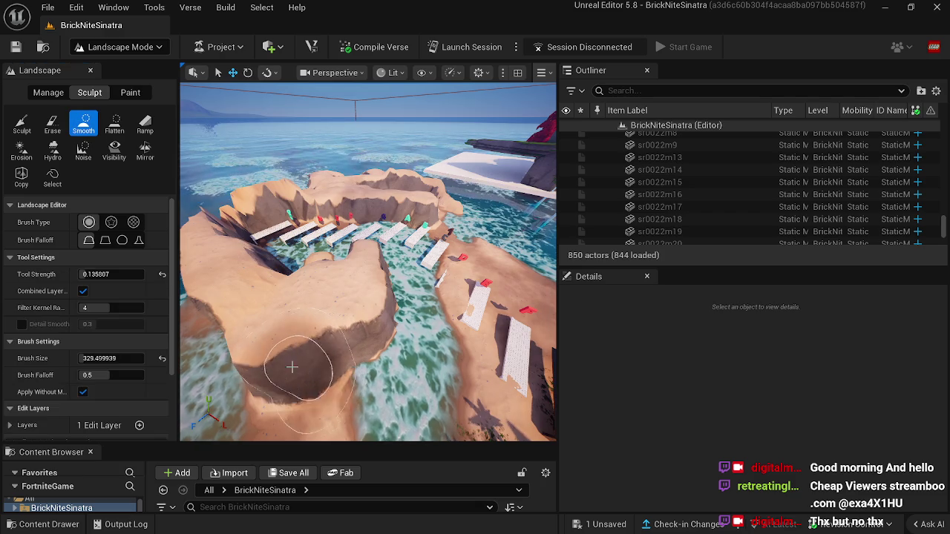
Smooth and fill the hollow under the rock arch and soften its lower rock edge.
mouse_move(374, 358)
left_mouse_down()
mouse_move(360, 333)
mouse_move(290, 303)
mouse_move(270, 280)
left_mouse_up()
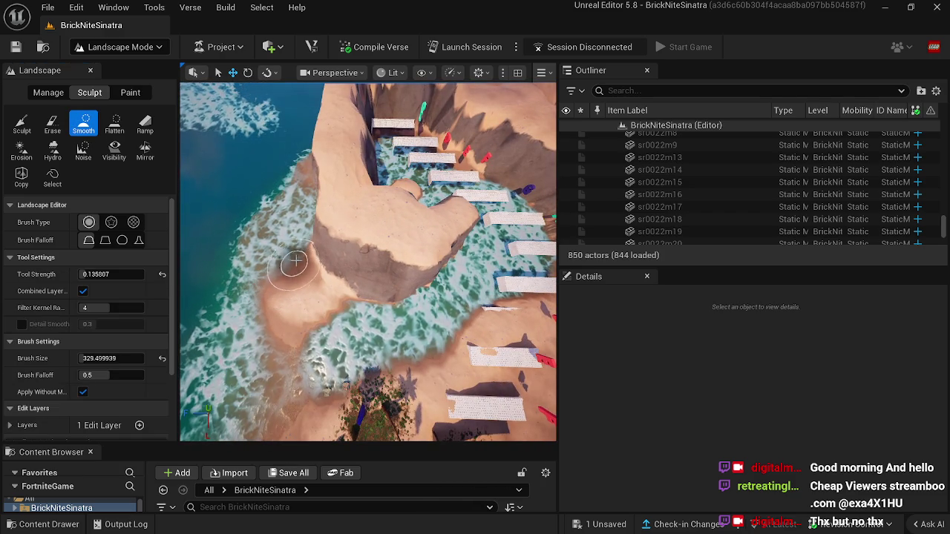
left_click_drag(332, 115, 231, 121)
left_click_drag(396, 247, 371, 251)
mouse_move(390, 219)
left_mouse_down()
mouse_move(403, 212)
mouse_move(393, 256)
left_mouse_up()
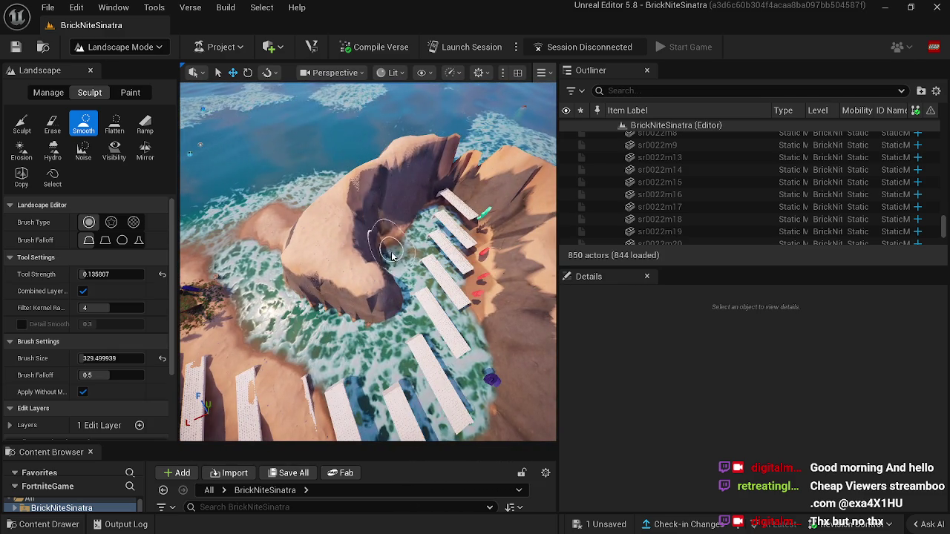
mouse_move(394, 292)
left_mouse_down()
mouse_move(383, 315)
mouse_move(449, 275)
mouse_move(435, 270)
mouse_move(437, 248)
left_mouse_up()
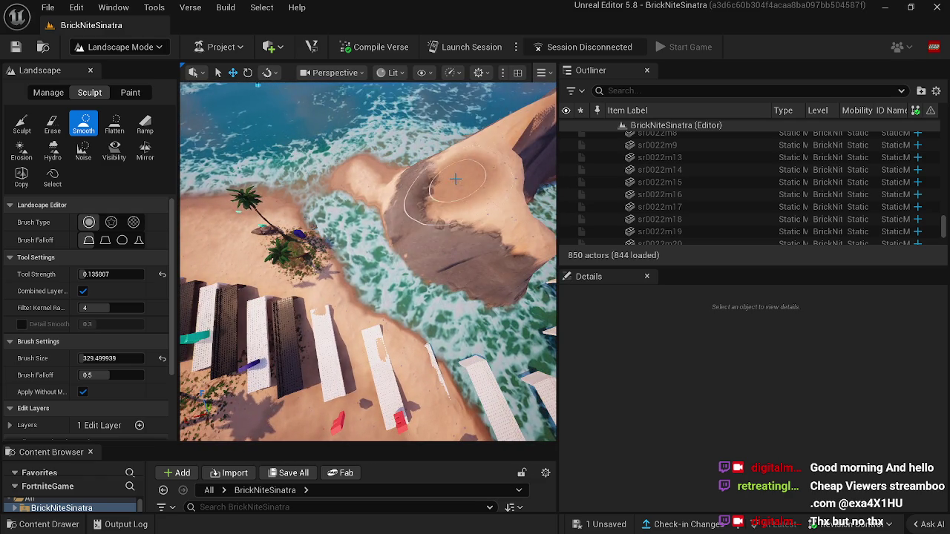
key("w")
left_click_drag(438, 312, 438, 192)
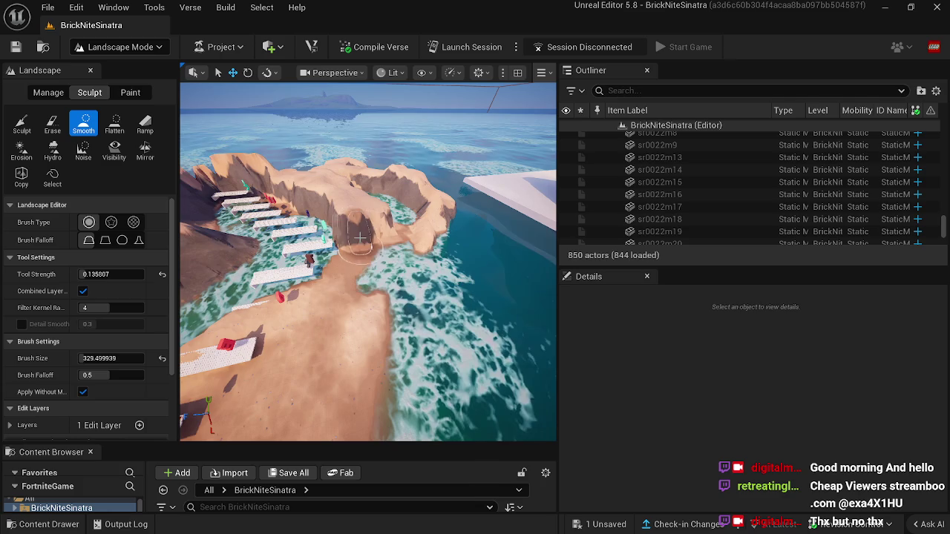
mouse_move(380, 279)
left_mouse_down()
mouse_move(355, 290)
mouse_move(389, 281)
mouse_move(394, 299)
mouse_move(372, 308)
mouse_move(346, 295)
left_mouse_up()
Flatten the rock top, soften the ridge and cliff edge into sand, and level the sand spit.
left_click(114, 123)
mouse_move(301, 252)
left_mouse_down()
mouse_move(310, 223)
mouse_move(288, 245)
mouse_move(312, 249)
mouse_move(294, 226)
left_mouse_up()
left_click(84, 123)
mouse_move(315, 306)
left_mouse_down()
mouse_move(257, 266)
mouse_move(253, 246)
mouse_move(227, 243)
mouse_move(249, 300)
left_mouse_up()
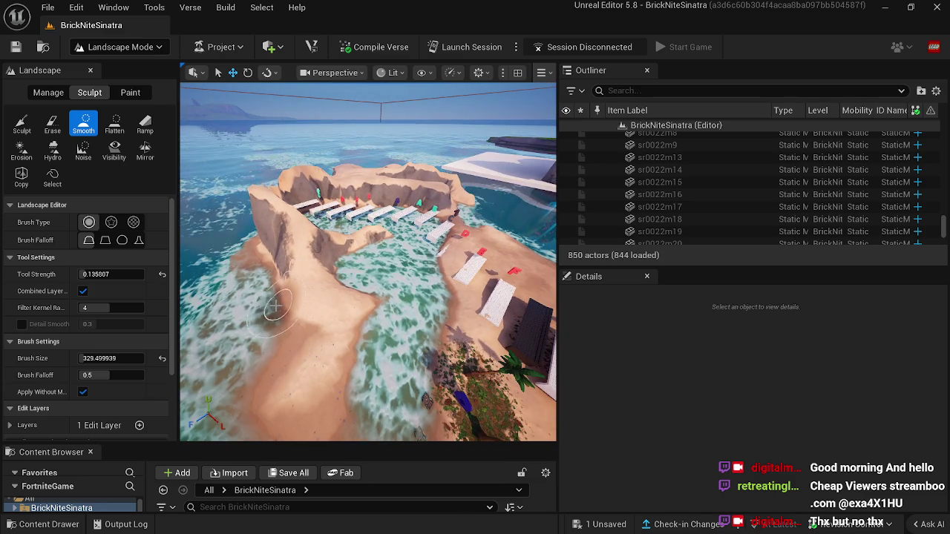
left_click(115, 123)
mouse_move(268, 313)
left_mouse_down()
mouse_move(303, 319)
mouse_move(268, 297)
mouse_move(236, 245)
mouse_move(252, 282)
left_mouse_up()
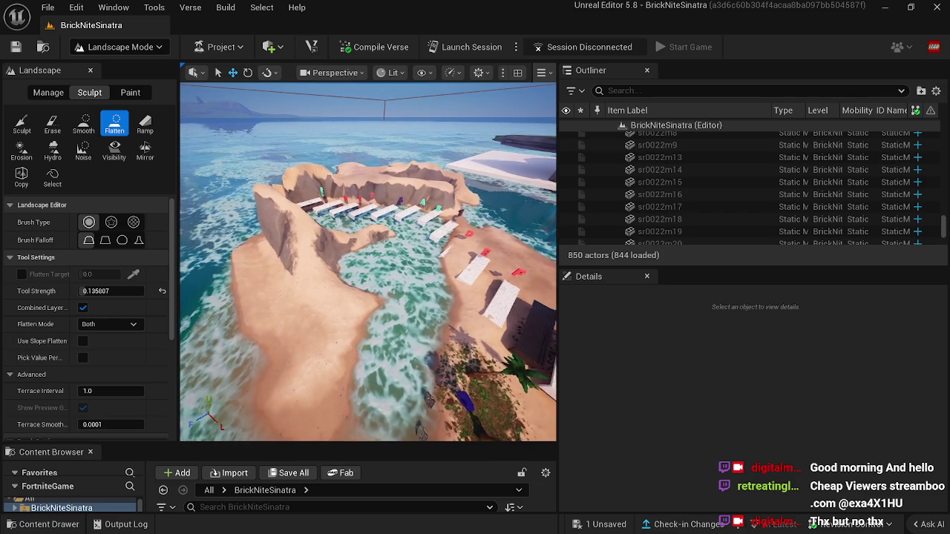
Sink the left shore sand under the water, then smooth the shoreline and the bank beside the platform.
key("a")
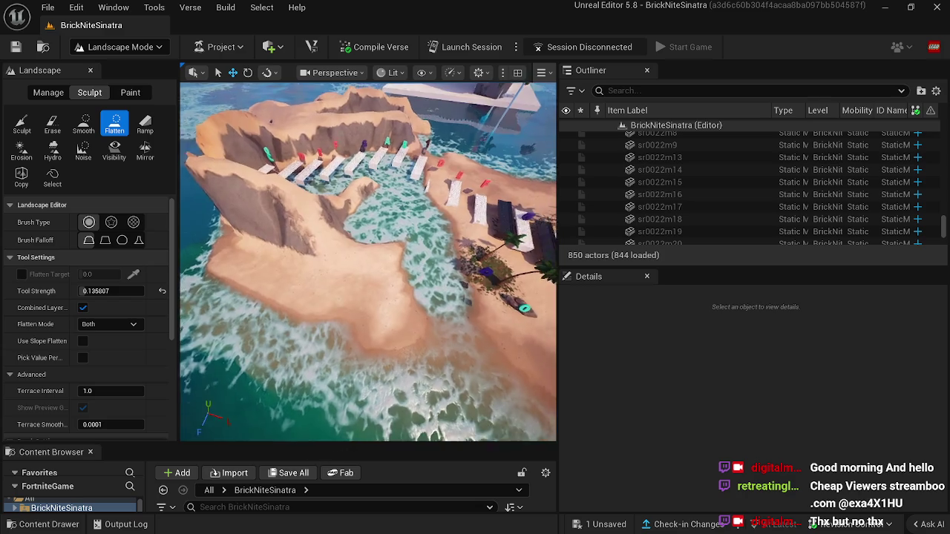
left_click_drag(274, 301, 250, 254)
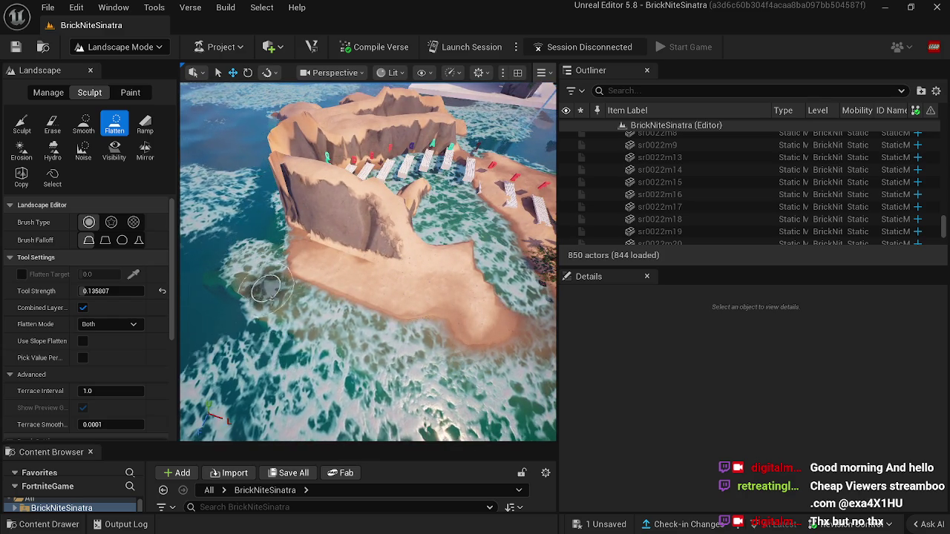
left_click(84, 123)
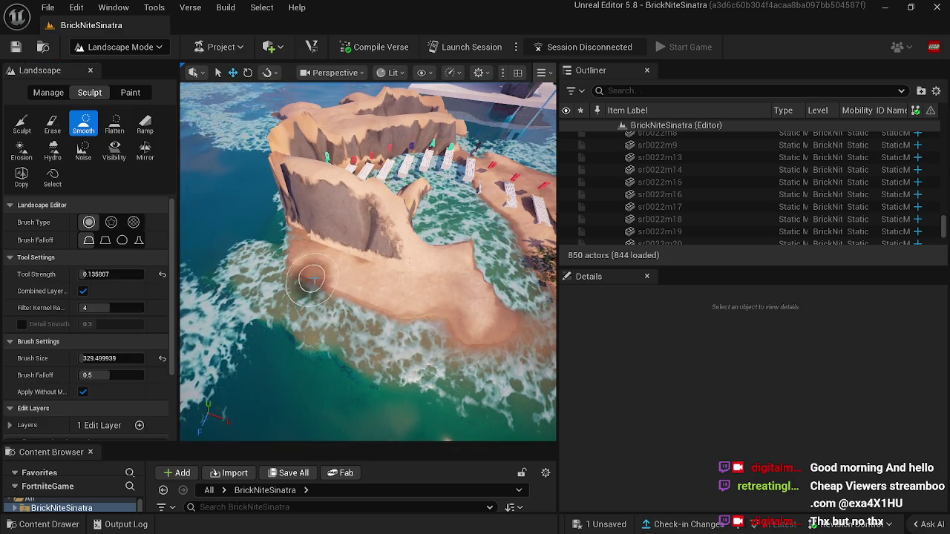
mouse_move(446, 330)
left_mouse_down()
mouse_move(435, 323)
mouse_move(441, 403)
mouse_move(435, 312)
mouse_move(412, 336)
left_mouse_up()
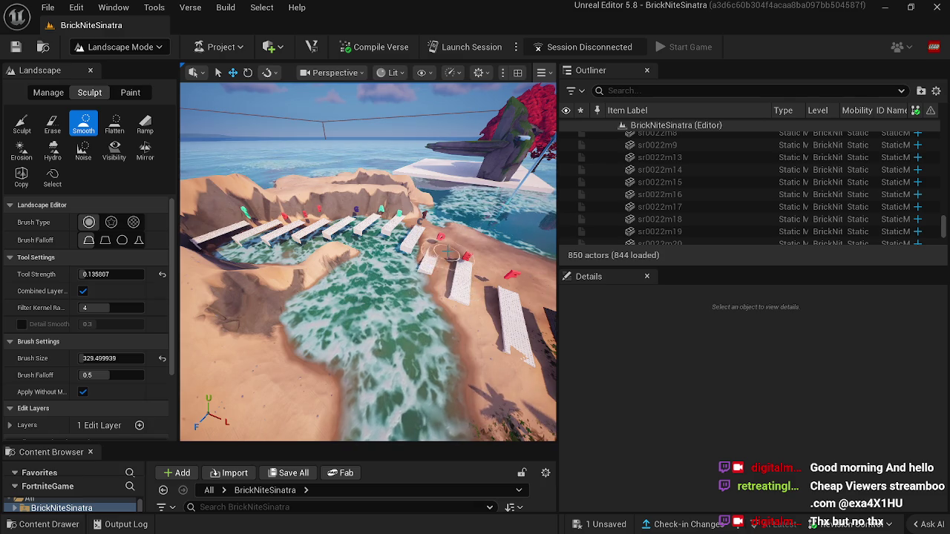
mouse_move(442, 296)
left_mouse_down()
mouse_move(475, 302)
mouse_move(461, 245)
left_mouse_up()
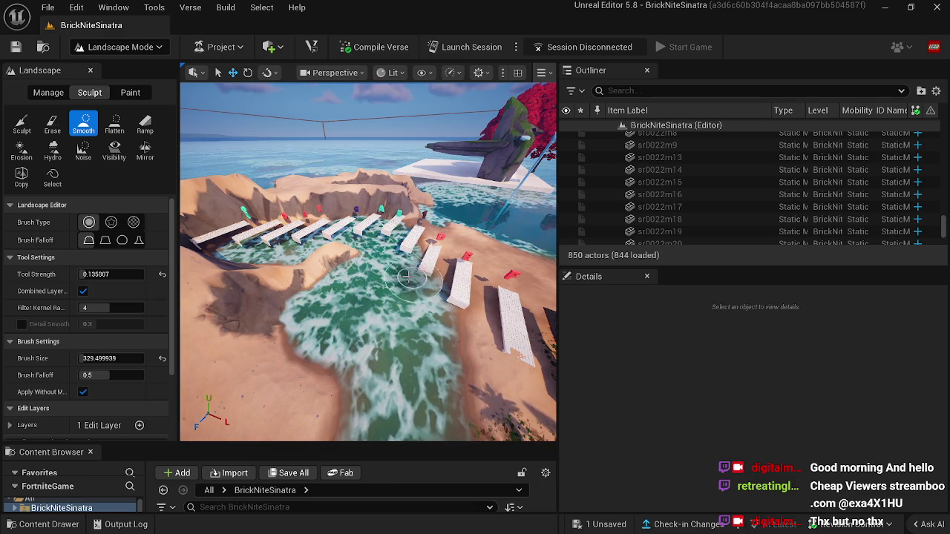
Move in and tilt down toward the pier, the inlet and the piano-key platforms.
key("s")
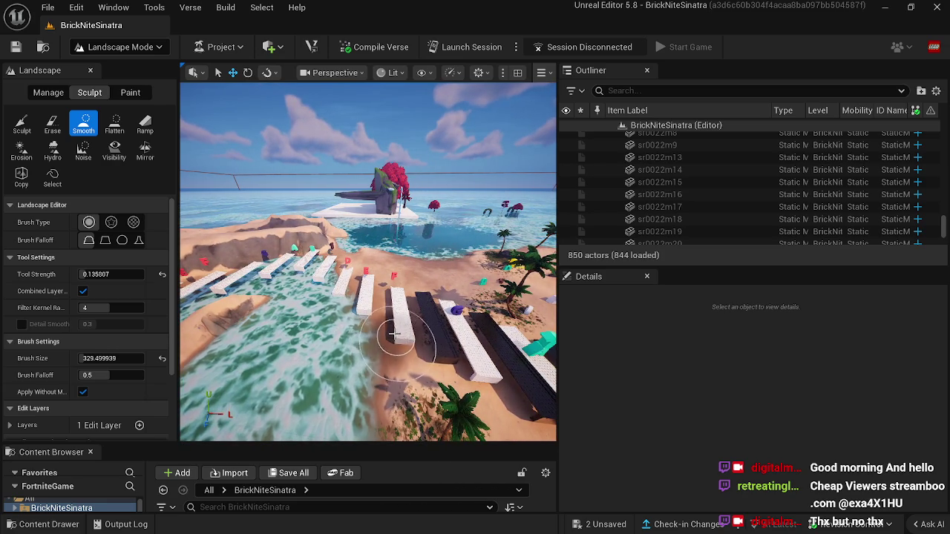
key("w")
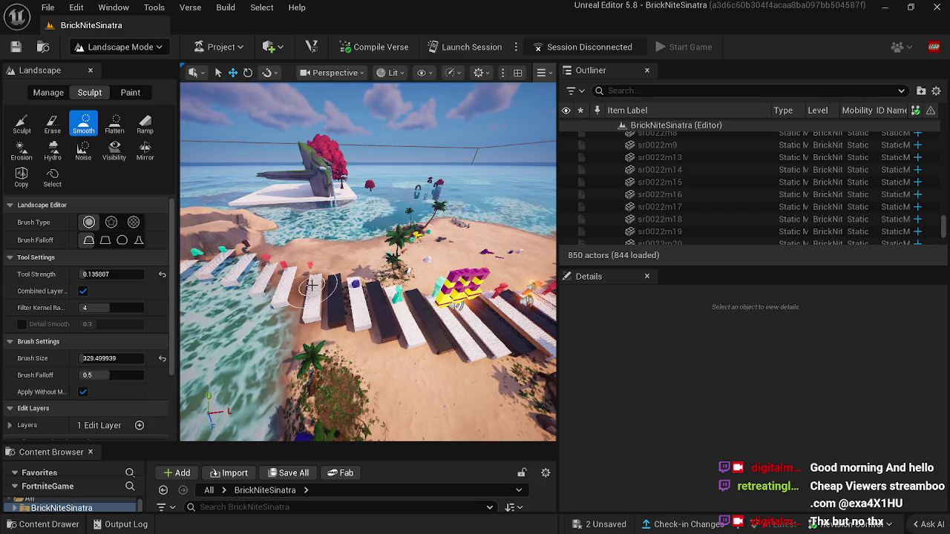
left_click_drag(314, 286, 223, 312)
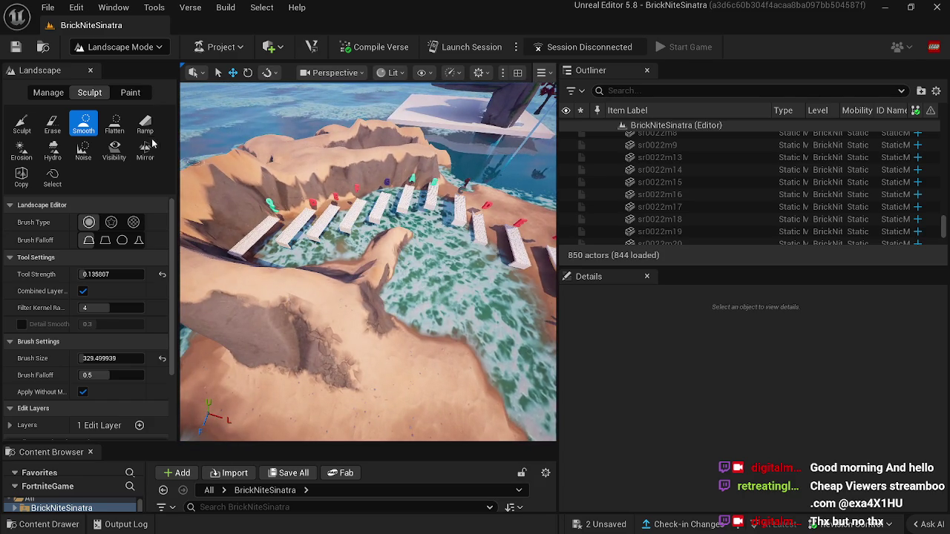
left_click(114, 123)
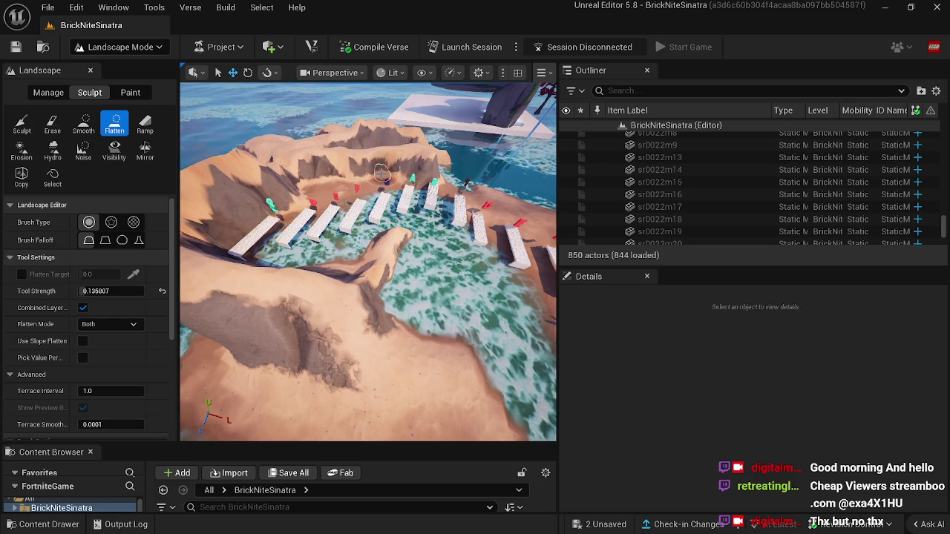
Raise a rounded rock ridge in the canyon sand beside the platforms, then open the Manage tools.
left_click_drag(349, 167, 334, 127)
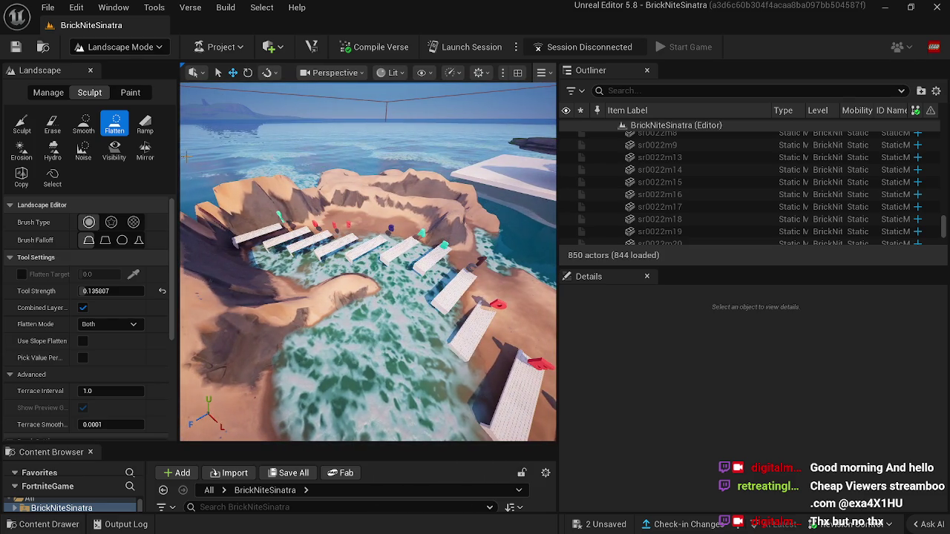
left_click(22, 124)
mouse_move(297, 271)
left_mouse_down()
mouse_move(364, 290)
mouse_move(357, 308)
mouse_move(390, 272)
mouse_move(370, 294)
mouse_move(375, 274)
mouse_move(310, 288)
mouse_move(315, 300)
mouse_move(300, 292)
mouse_move(265, 303)
mouse_move(345, 297)
mouse_move(345, 253)
left_mouse_up()
left_click_drag(416, 349, 397, 307)
left_click_drag(369, 260, 319, 253)
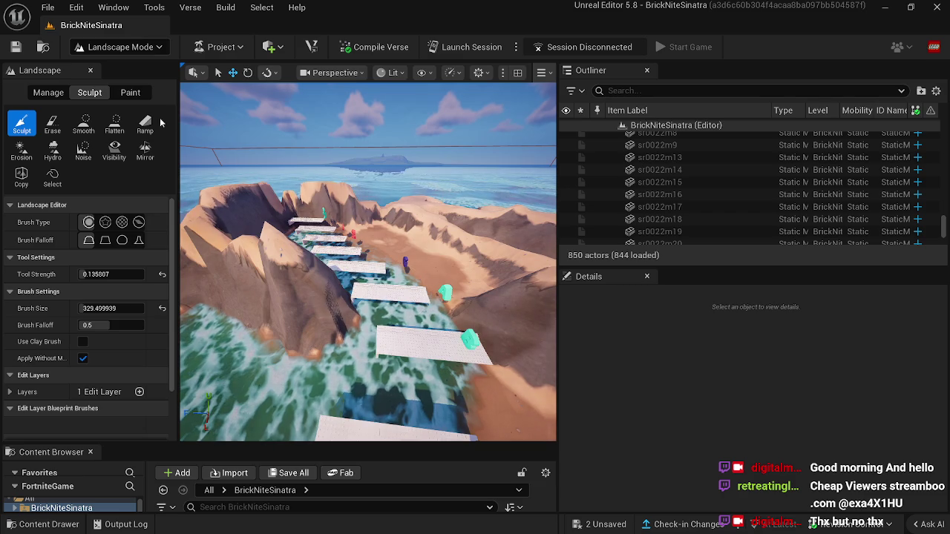
left_click(49, 92)
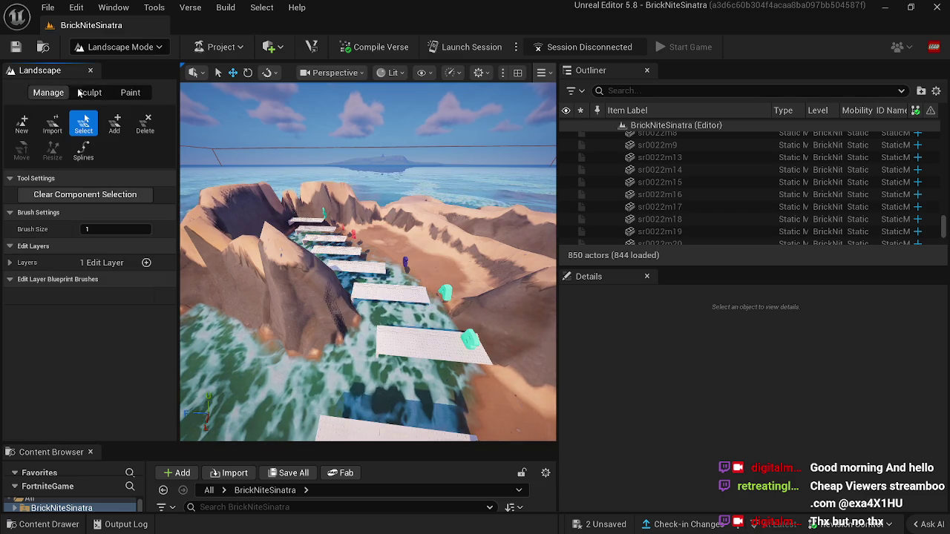
left_click(112, 46)
In Selection Mode, shift platforms sr0022m23, sr0022m24 and sr0022m25 sideways into line.
left_click(113, 69)
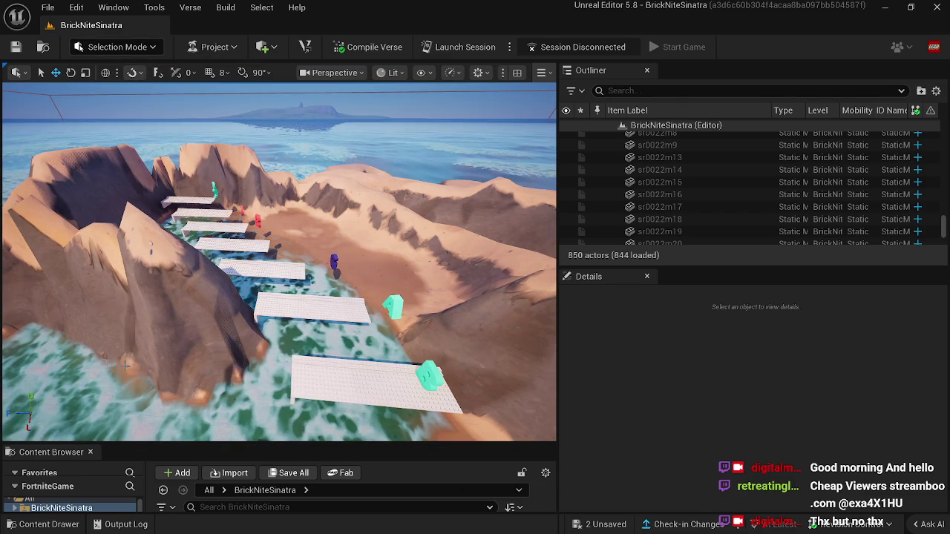
left_click(288, 304)
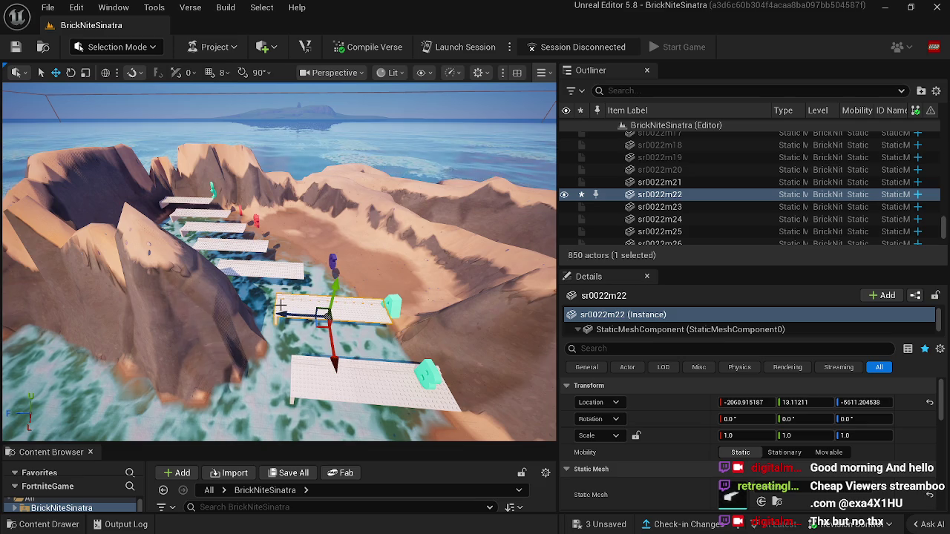
left_click(248, 267)
left_click_drag(222, 276, 245, 273)
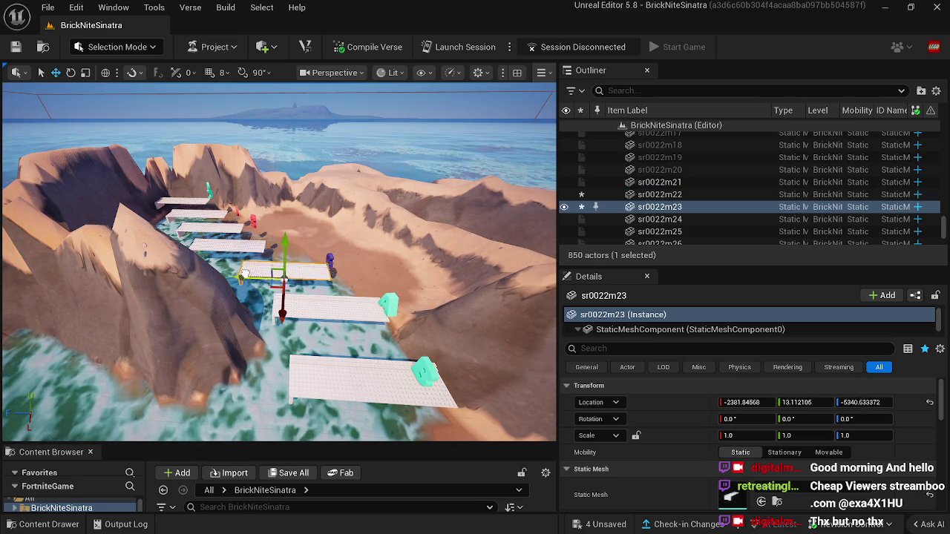
left_click(190, 253)
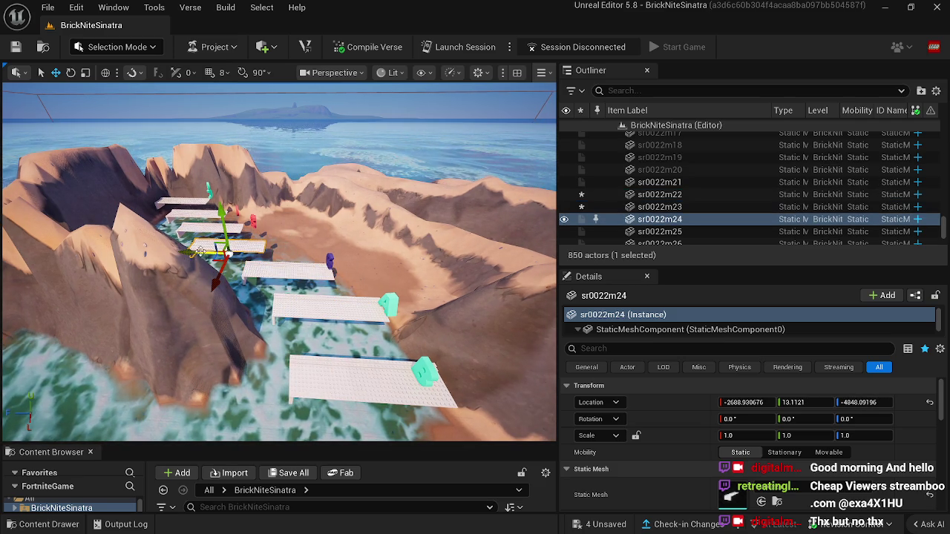
left_click_drag(201, 253, 228, 251)
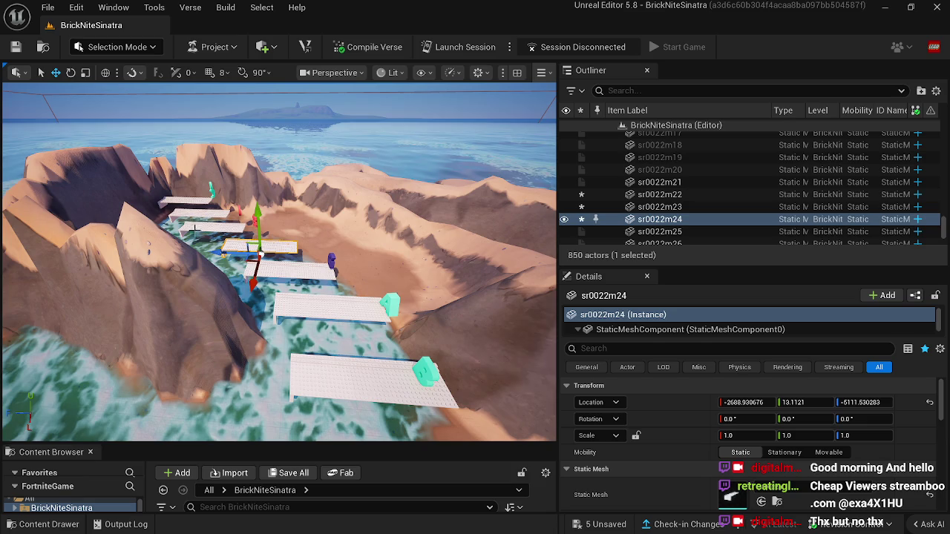
left_click(213, 233)
left_click_drag(213, 232, 226, 235)
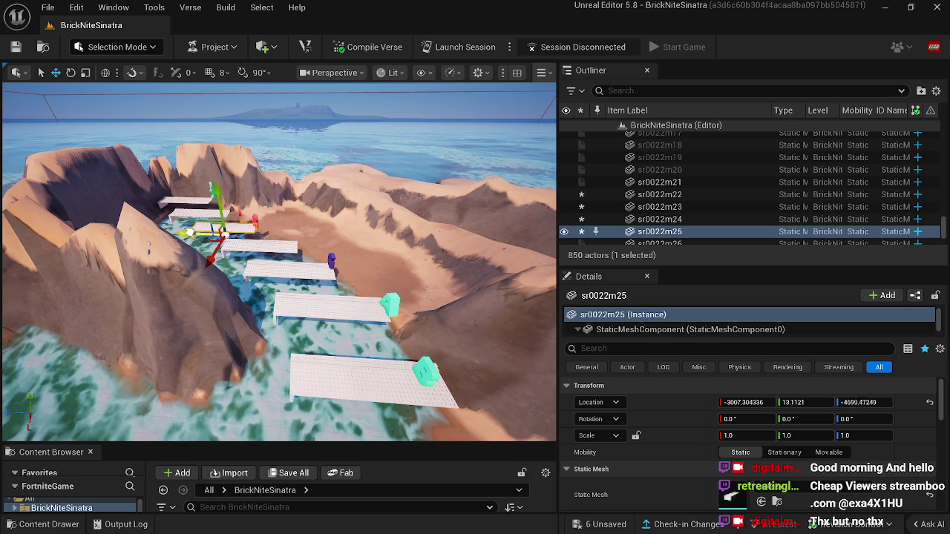
Check platforms sr0022m26 and sr0022m27, view the island from above, and return to Landscape mode.
left_click(182, 214)
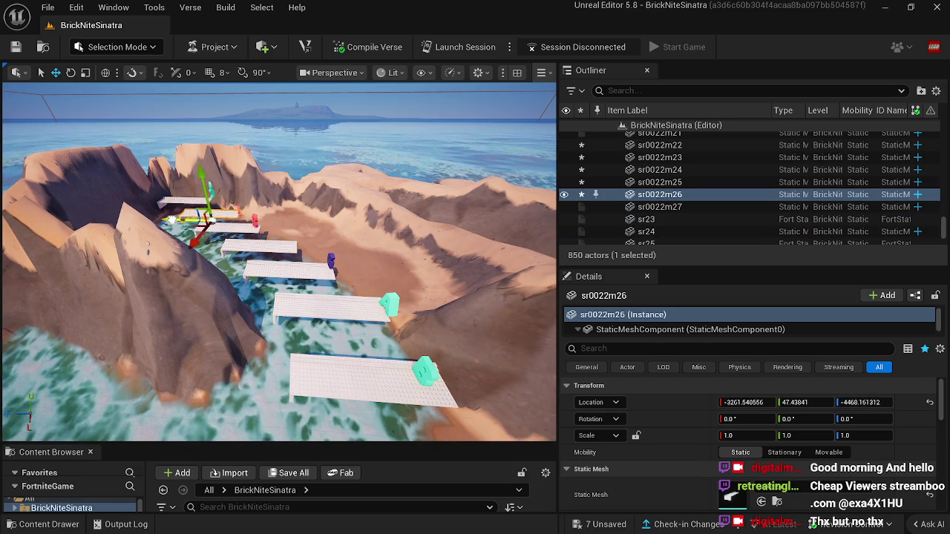
left_click(168, 204)
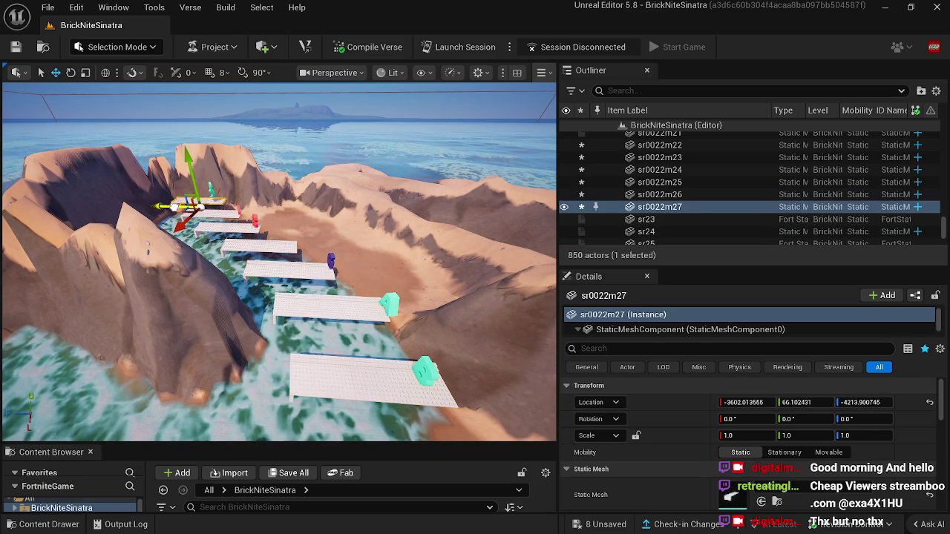
mouse_move(359, 370)
left_mouse_down()
mouse_move(319, 356)
mouse_move(369, 352)
mouse_move(376, 365)
left_mouse_up()
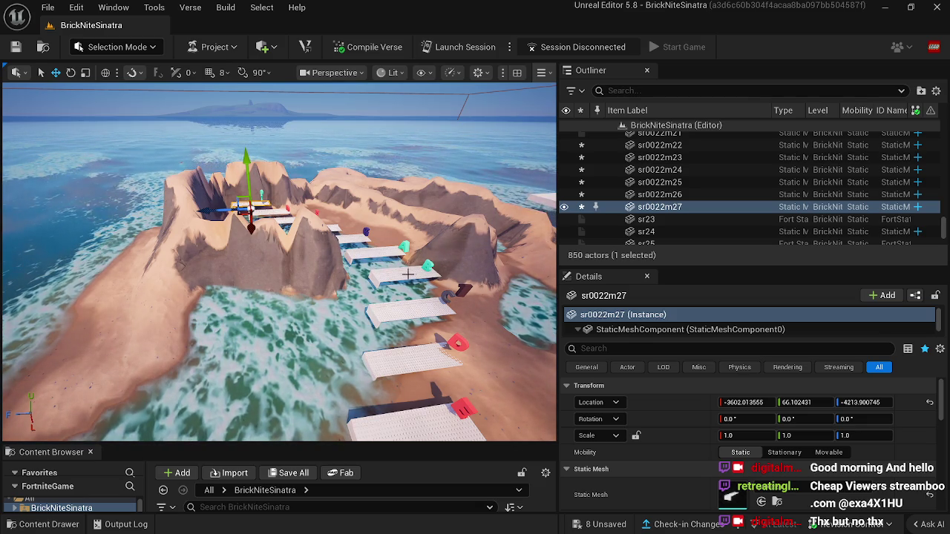
mouse_move(383, 279)
left_mouse_down()
mouse_move(384, 293)
mouse_move(453, 293)
left_mouse_up()
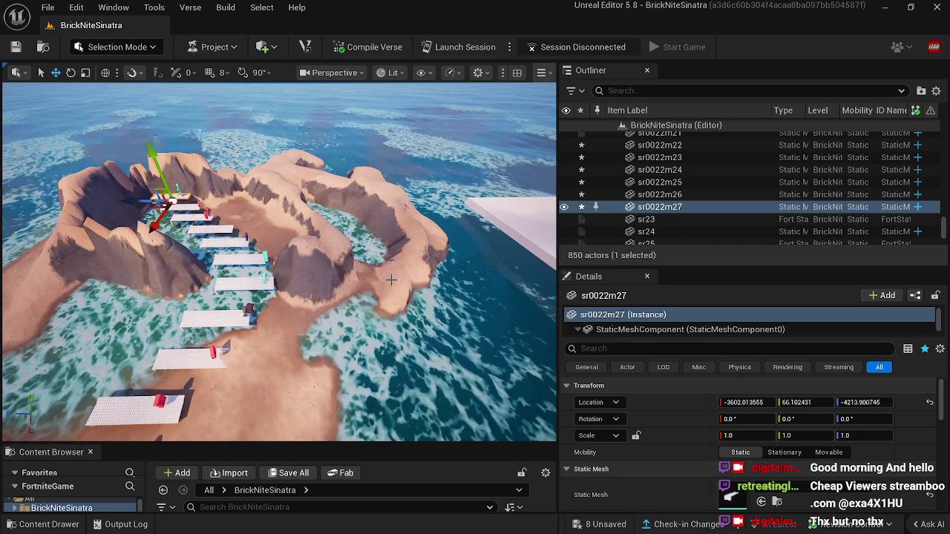
left_click(117, 47)
left_click(93, 82)
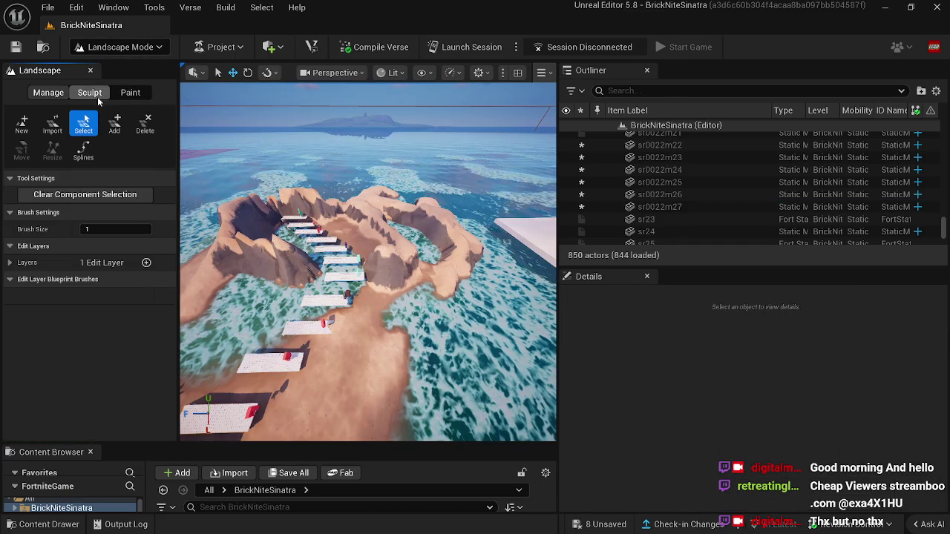
Raise a tall jagged rock column on the inner cliff, then reset the brush size to default.
left_click(91, 94)
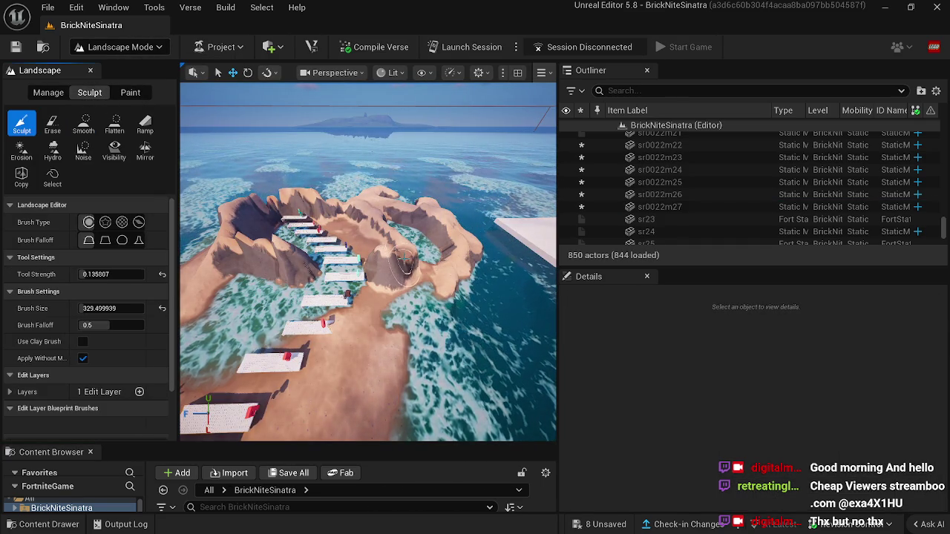
left_click_drag(407, 265, 444, 273)
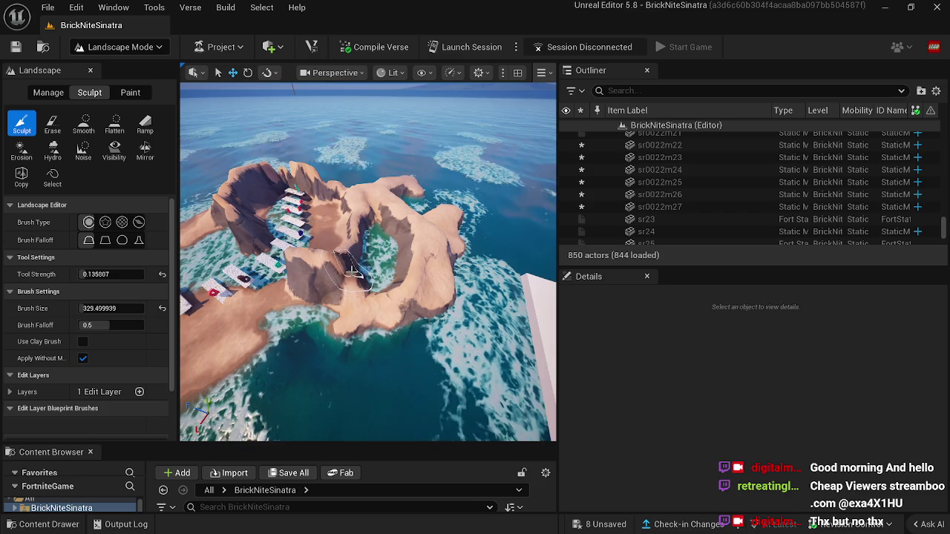
mouse_move(352, 274)
left_mouse_down()
mouse_move(352, 94)
mouse_move(381, 284)
left_mouse_up()
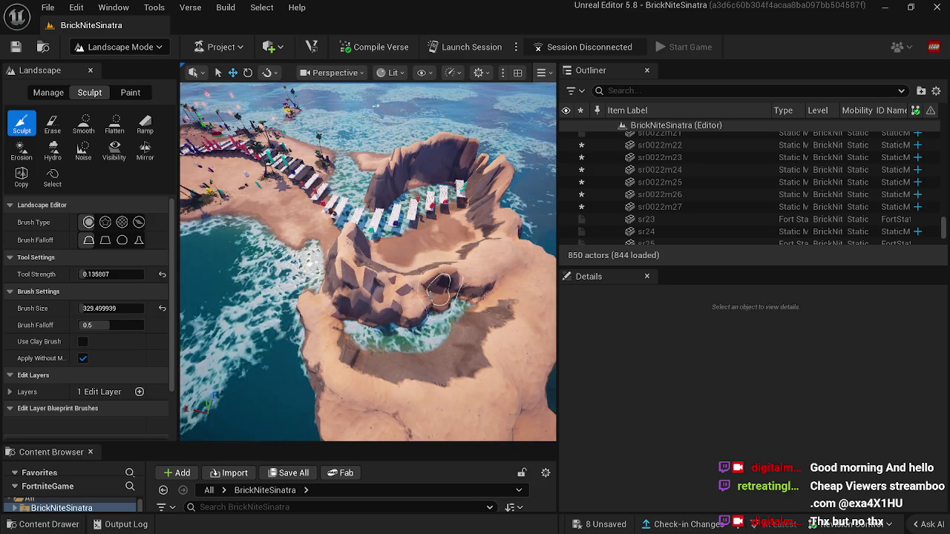
left_click_drag(408, 305, 408, 256)
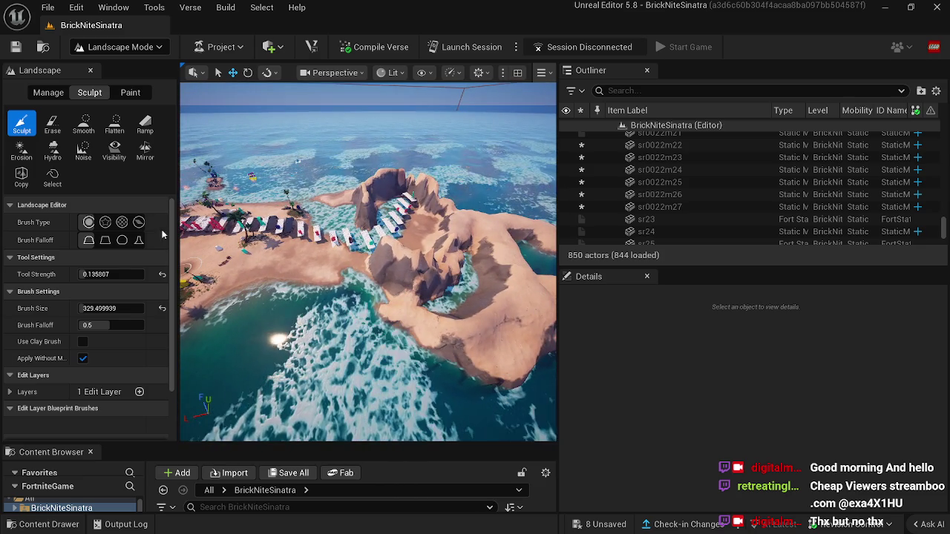
left_click(162, 308)
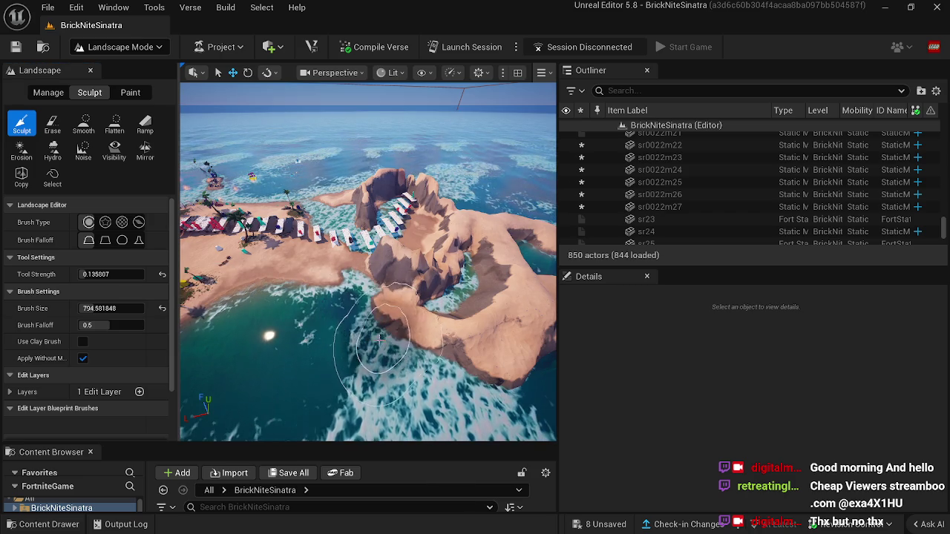
left_click(115, 124)
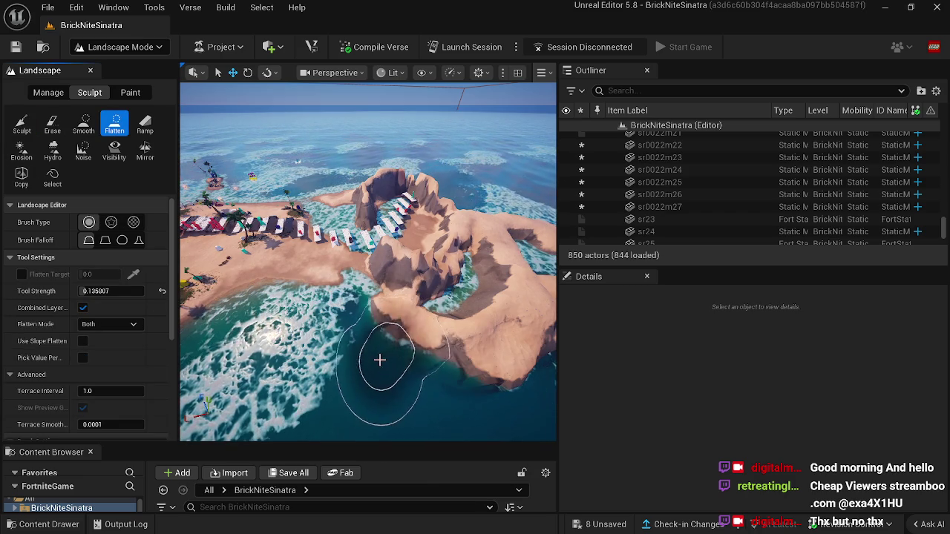
mouse_move(432, 352)
left_mouse_down()
mouse_move(490, 319)
mouse_move(516, 260)
left_mouse_up()
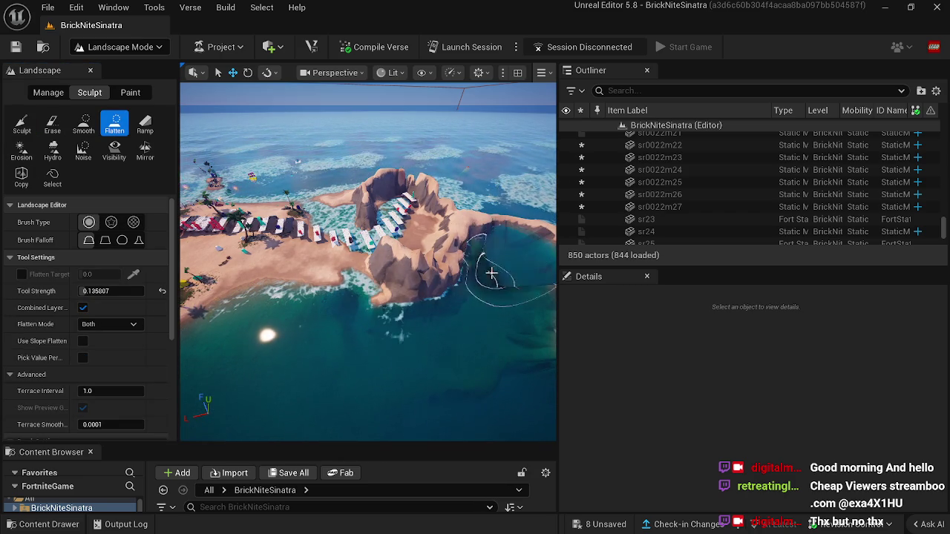
left_click_drag(439, 395, 439, 357)
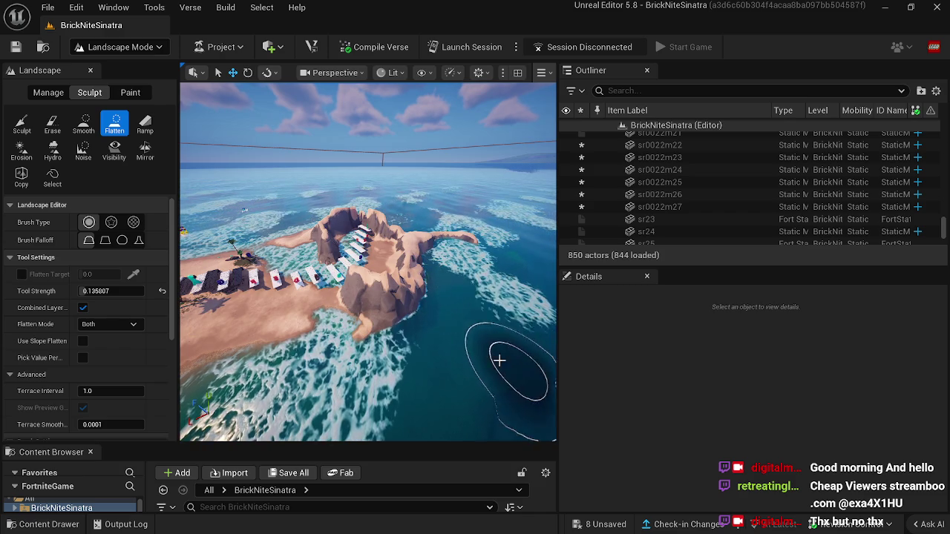
left_click_drag(434, 275, 357, 232)
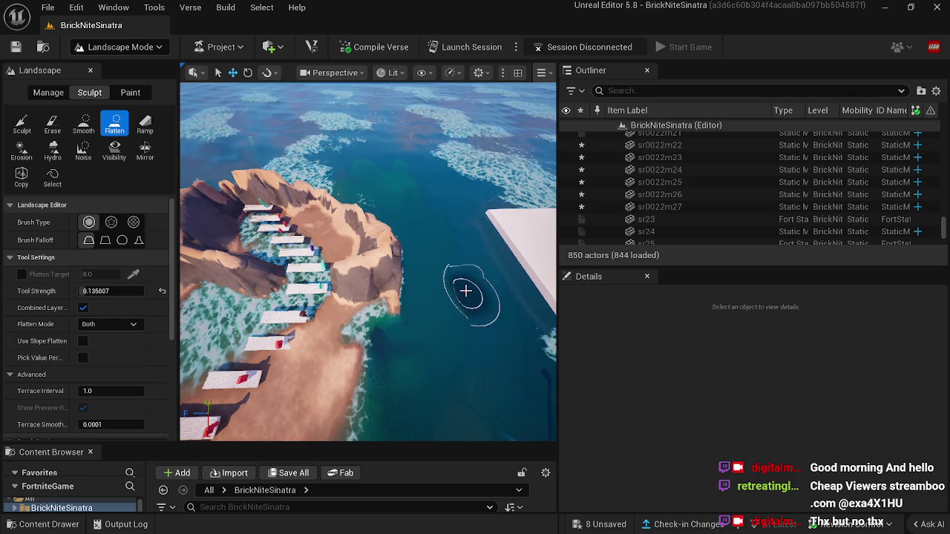
left_click_drag(404, 214, 423, 212)
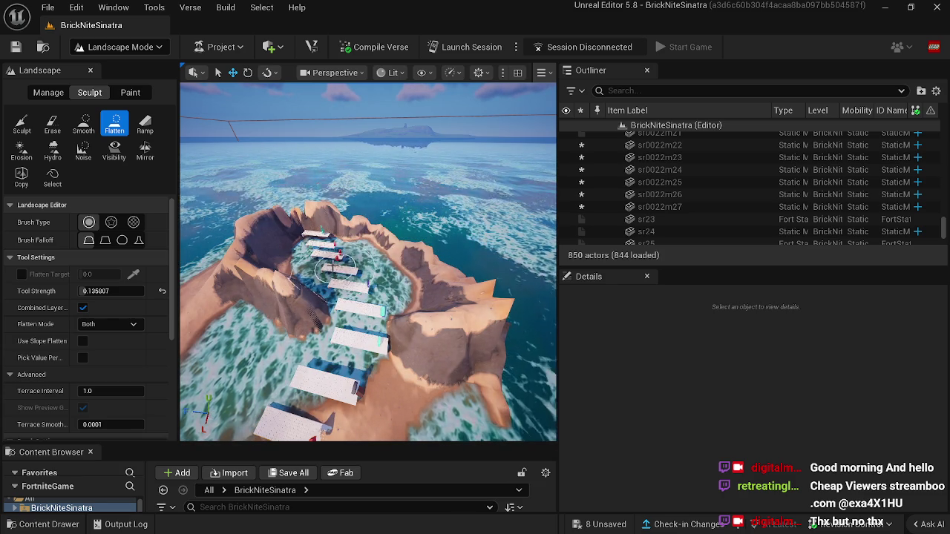
key("s")
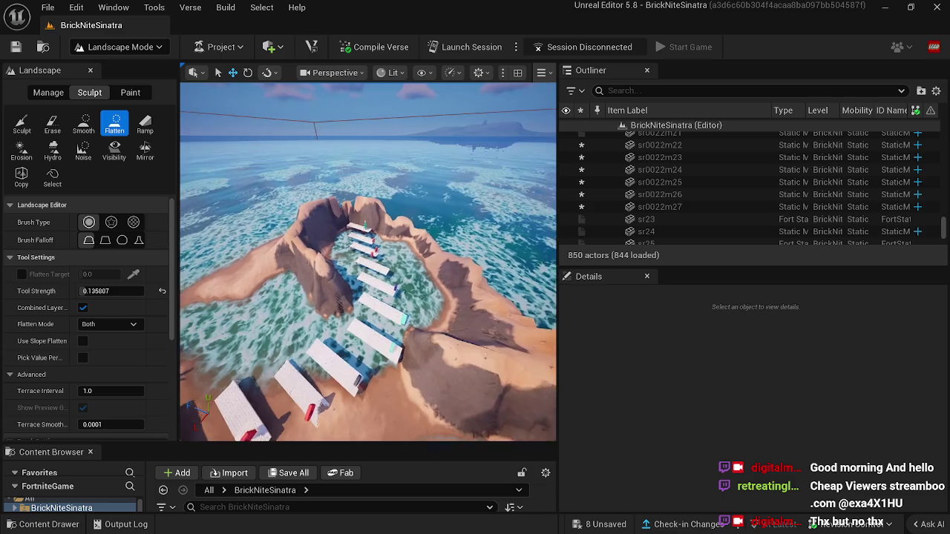
key("s")
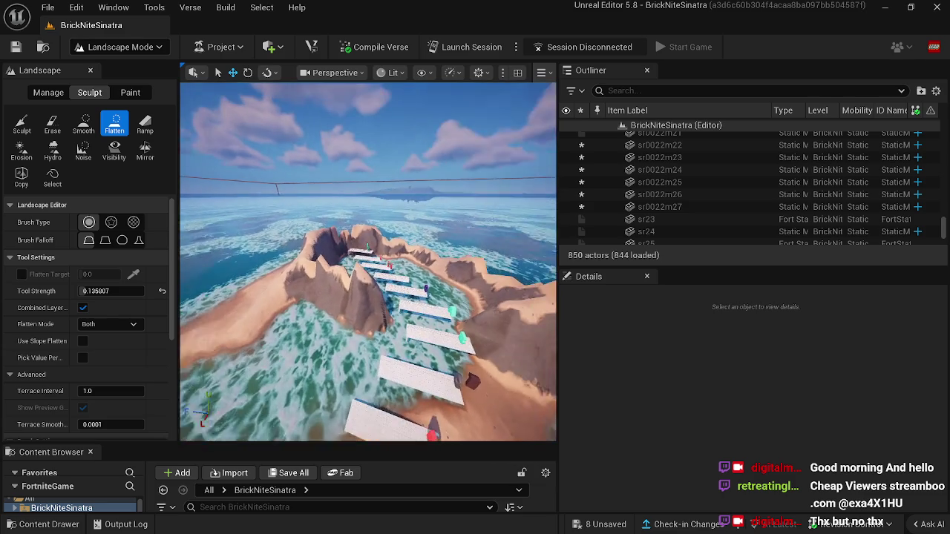
key("s")
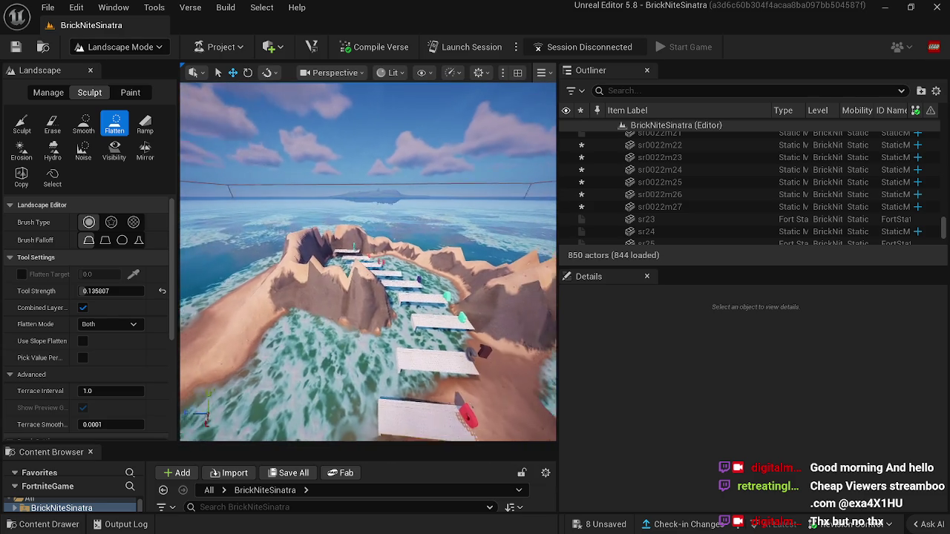
key("s")
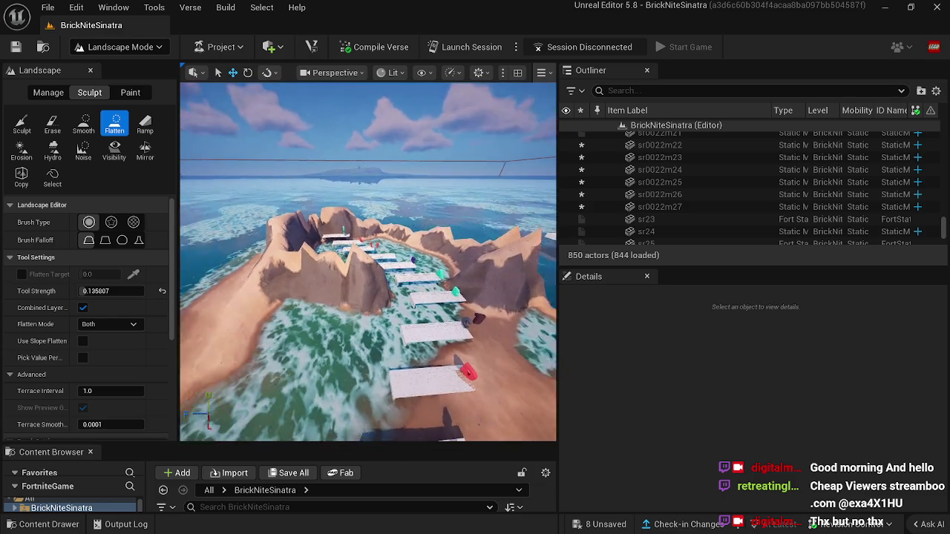
key("w")
key("s")
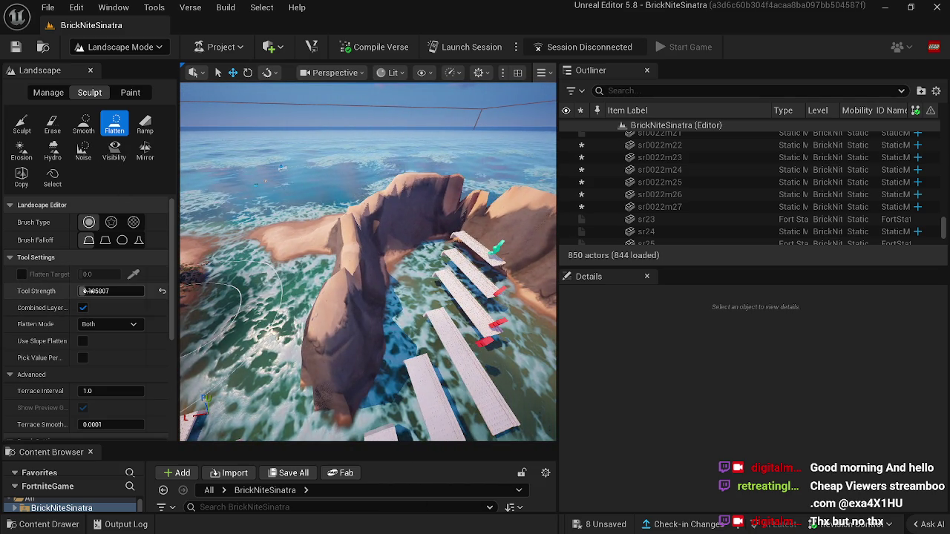
scroll(100, 409, "down", 2)
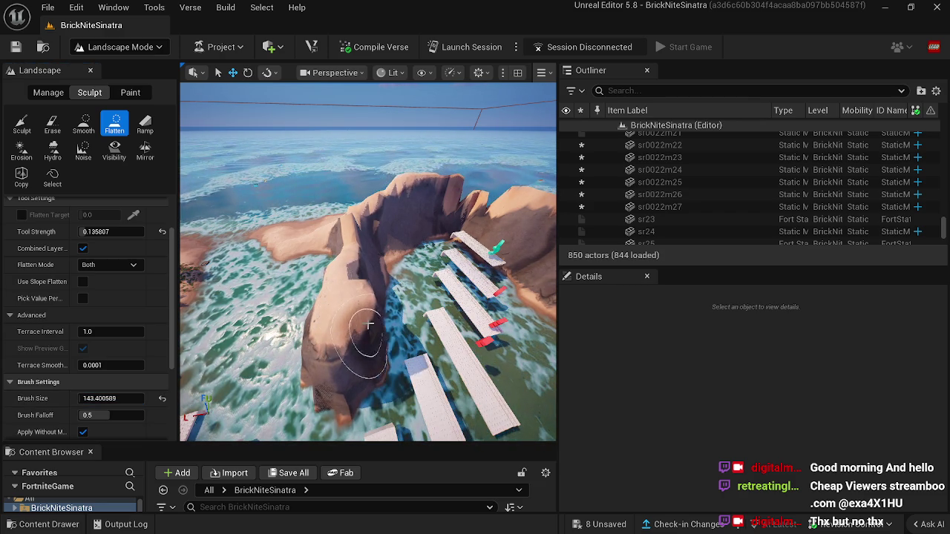
Flatten the jagged arch ridge next to the brick platforms into a smoother sand ledge along the curved wall.
mouse_move(368, 293)
left_mouse_down()
mouse_move(363, 241)
mouse_move(359, 274)
mouse_move(337, 291)
left_mouse_up()
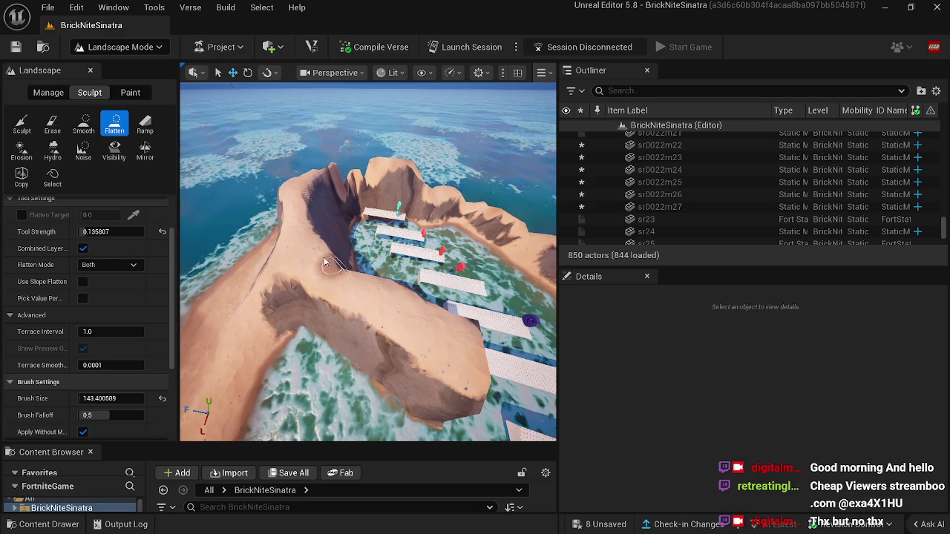
left_click_drag(360, 274, 361, 267)
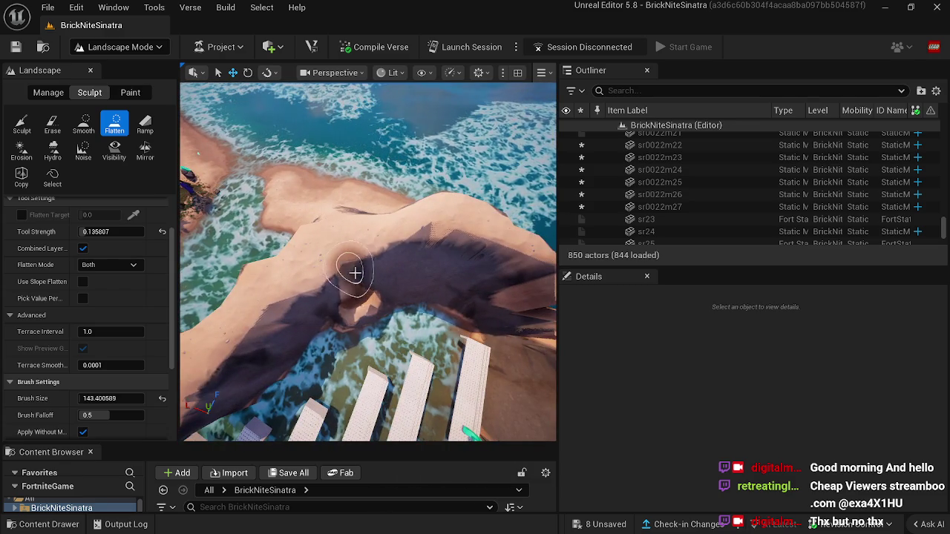
left_click_drag(339, 297, 259, 349)
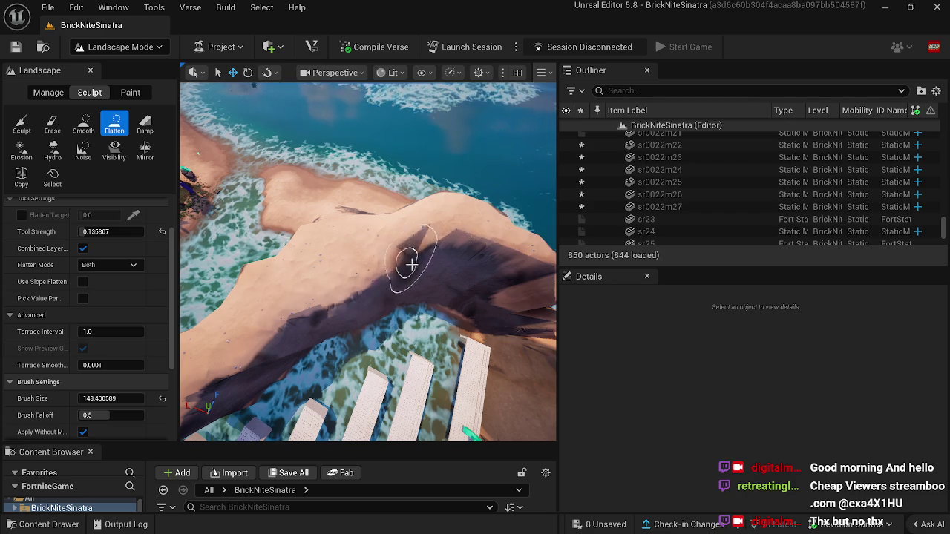
mouse_move(410, 283)
left_mouse_down()
mouse_move(282, 312)
mouse_move(332, 273)
left_mouse_up()
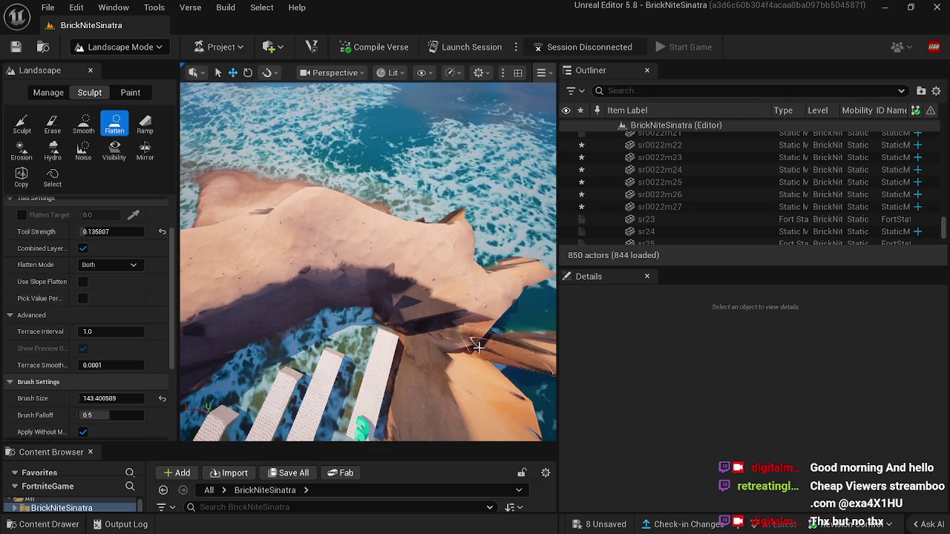
left_click_drag(502, 330, 372, 303)
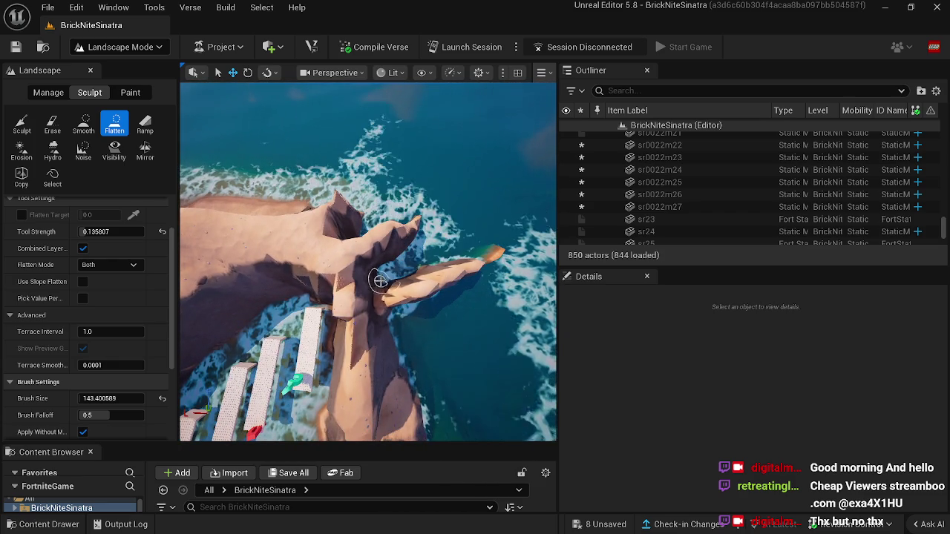
mouse_move(369, 398)
left_mouse_down()
mouse_move(376, 315)
mouse_move(356, 223)
left_mouse_up()
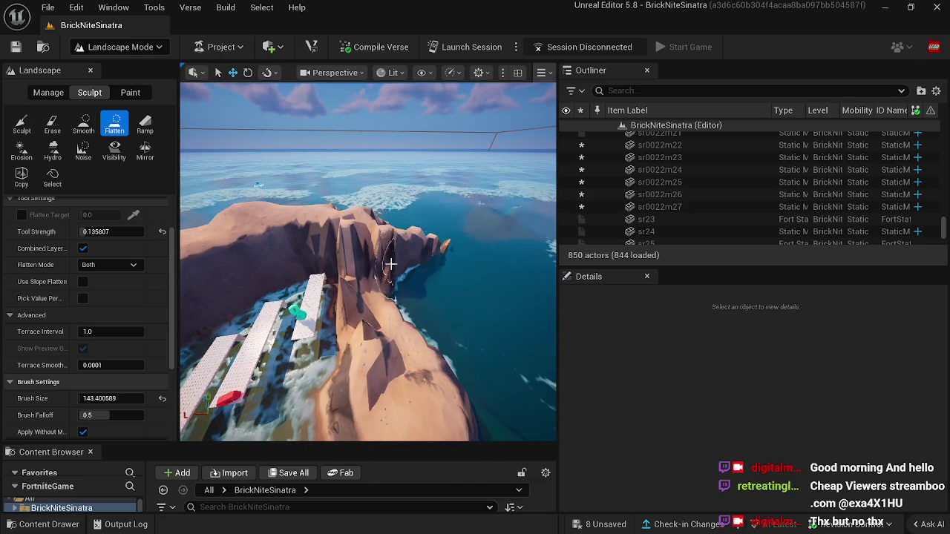
mouse_move(406, 335)
left_mouse_down()
mouse_move(389, 377)
mouse_move(405, 293)
mouse_move(445, 349)
mouse_move(440, 435)
mouse_move(389, 334)
mouse_move(372, 356)
mouse_move(420, 343)
mouse_move(414, 329)
mouse_move(438, 319)
mouse_move(459, 278)
mouse_move(414, 308)
mouse_move(461, 270)
mouse_move(457, 245)
mouse_move(468, 223)
left_mouse_up()
right_click(468, 223)
right_click(300, 330)
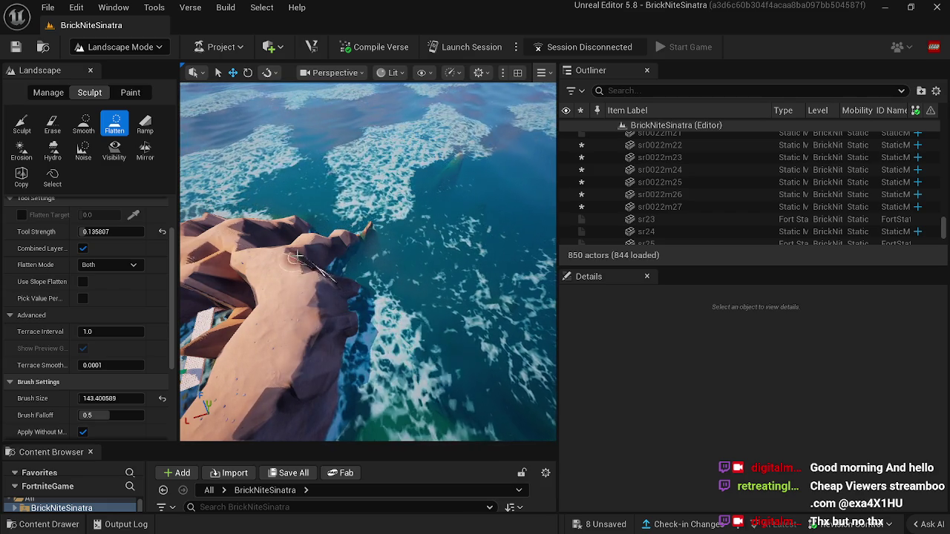
left_click_drag(446, 260, 403, 291)
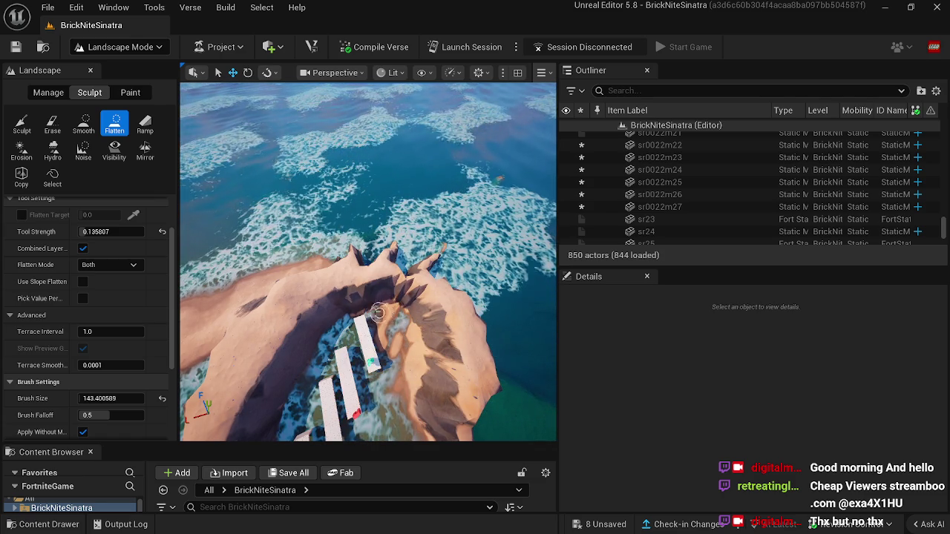
left_click_drag(369, 339, 208, 325)
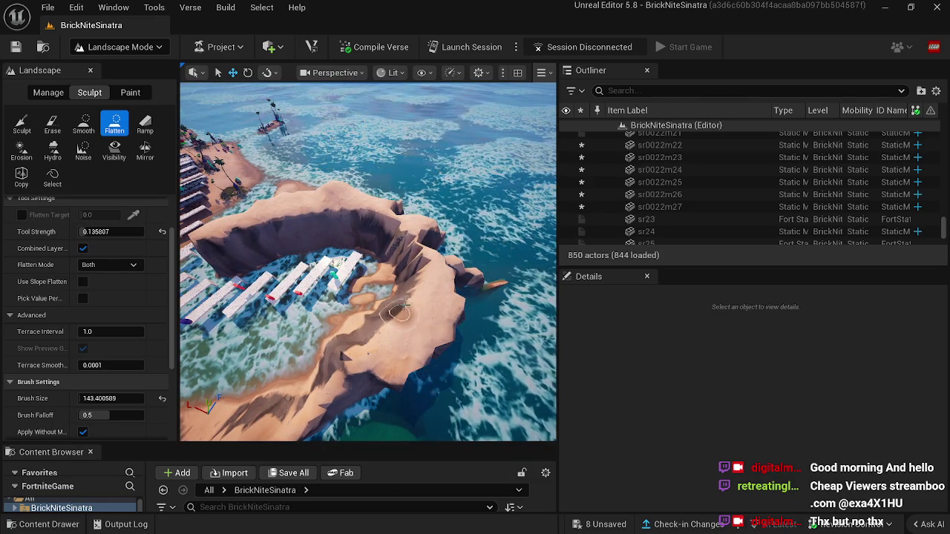
mouse_move(443, 317)
left_mouse_down()
mouse_move(428, 227)
mouse_move(441, 205)
left_mouse_up()
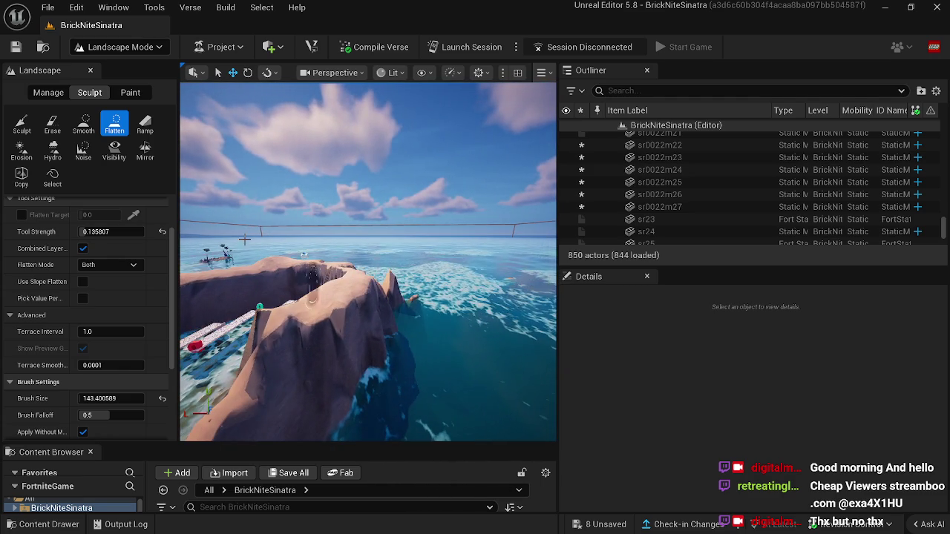
left_click(83, 123)
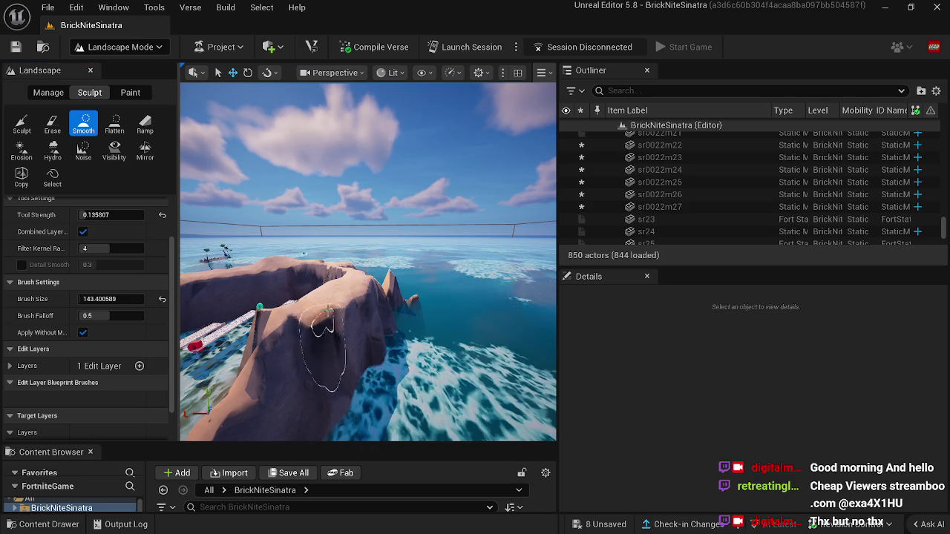
Set the Flatten brush size to about 534.5 and level the rounded rock dome into a plateau.
left_click_drag(351, 306, 324, 274)
left_click(115, 123)
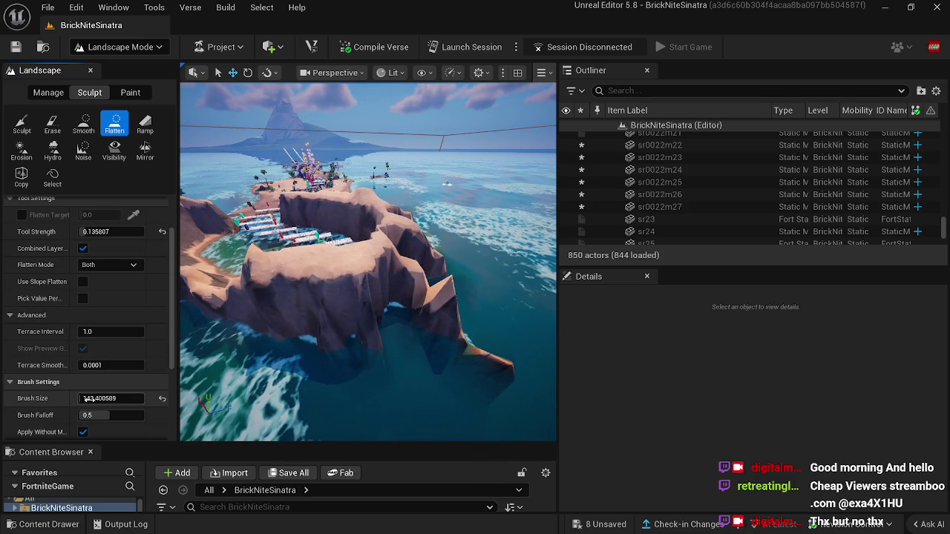
left_click_drag(111, 398, 141, 398)
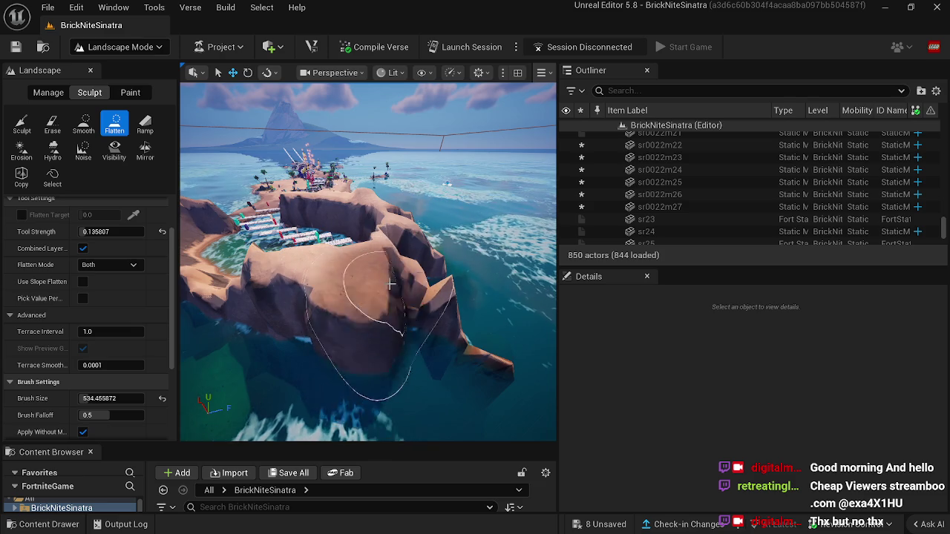
mouse_move(435, 277)
left_mouse_down()
mouse_move(426, 275)
mouse_move(446, 248)
mouse_move(404, 250)
mouse_move(429, 302)
mouse_move(349, 304)
mouse_move(391, 222)
mouse_move(371, 245)
mouse_move(282, 226)
left_mouse_up()
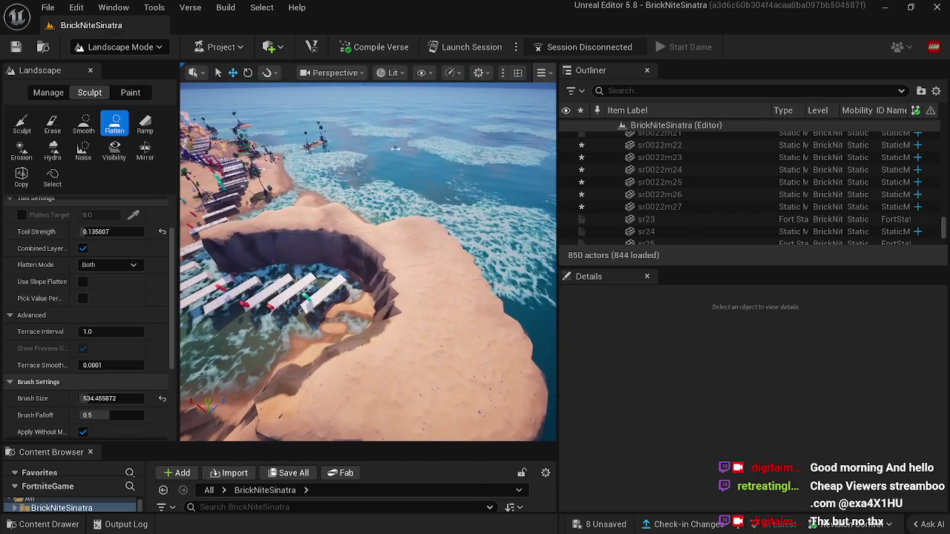
Smooth the island's right edge and rim back toward the hollow, then fly low over the beach and platforms.
left_click(84, 124)
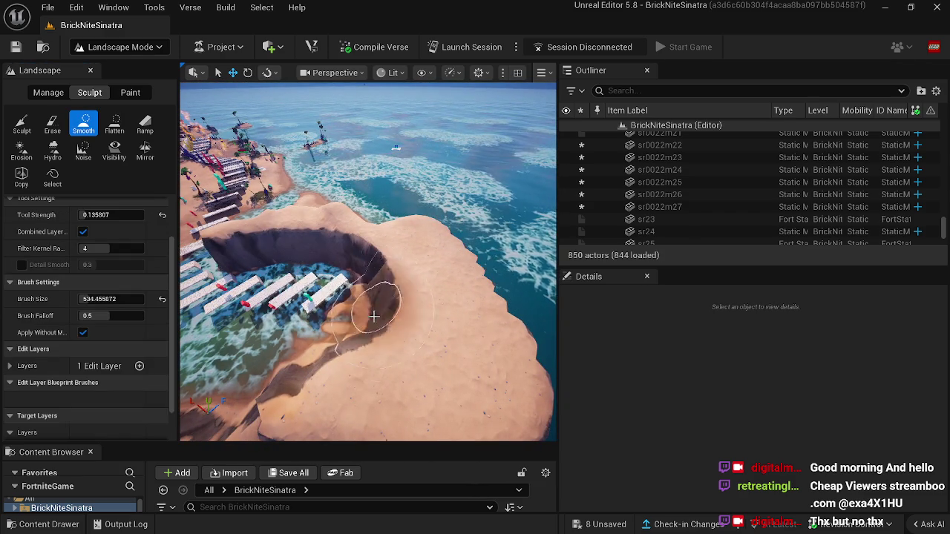
mouse_move(370, 321)
left_mouse_down()
mouse_move(446, 265)
mouse_move(475, 316)
mouse_move(485, 371)
left_mouse_up()
mouse_move(469, 315)
left_mouse_down()
mouse_move(433, 236)
mouse_move(364, 275)
mouse_move(371, 286)
mouse_move(357, 303)
left_mouse_up()
scroll(323, 306, "up", 5)
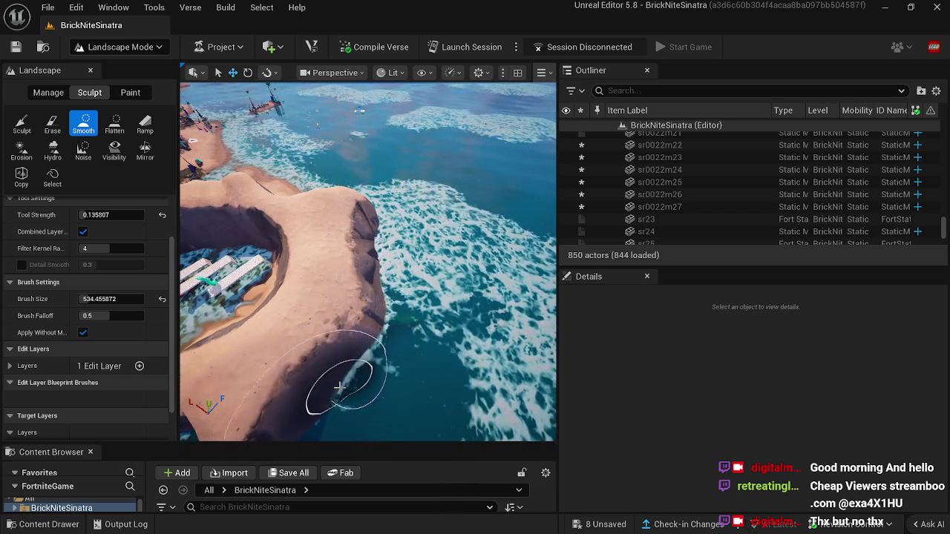
scroll(339, 382, "down", 3)
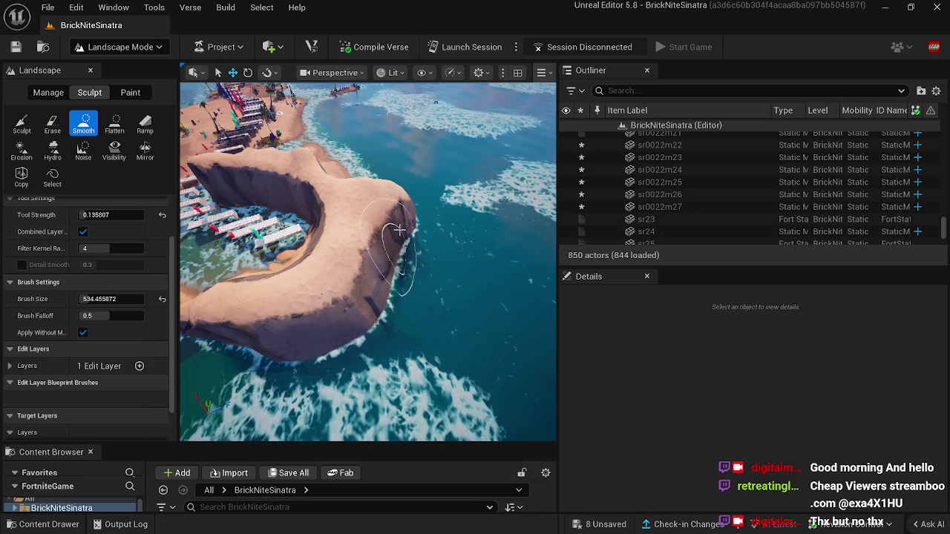
mouse_move(436, 104)
left_mouse_down()
mouse_move(397, 172)
mouse_move(430, 228)
left_mouse_up()
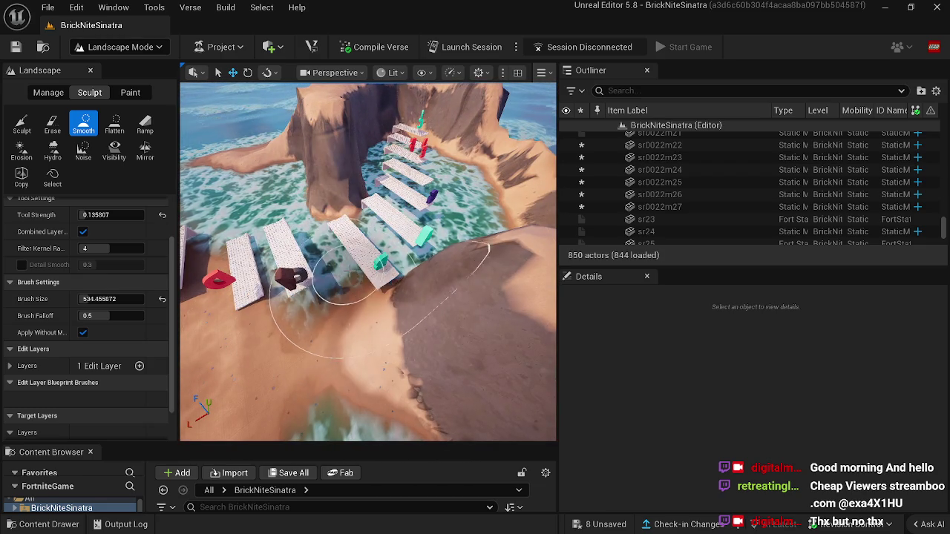
left_click(115, 126)
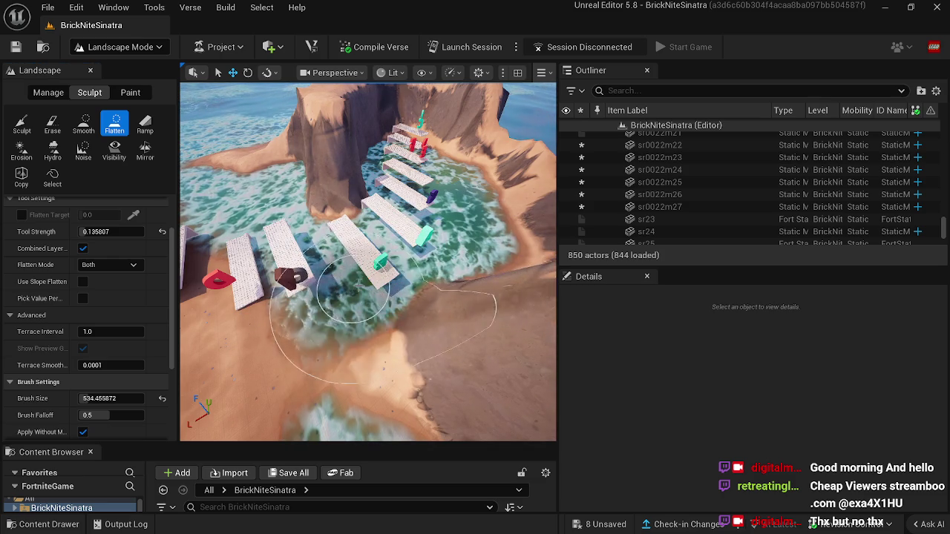
mouse_move(369, 283)
left_mouse_down()
mouse_move(379, 330)
mouse_move(366, 277)
left_mouse_up()
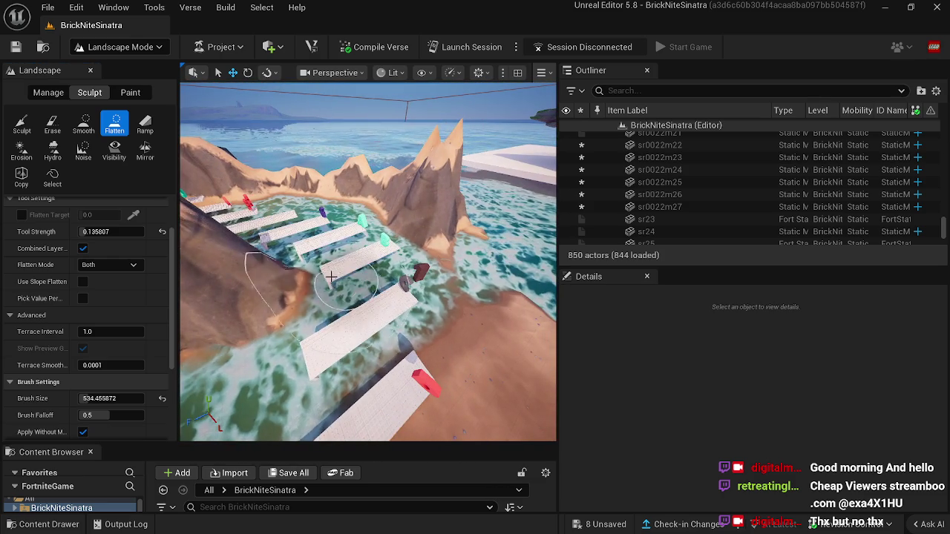
left_click(74, 49)
In Selection Mode, inspect platforms sr0022m21, m22, m23, m20 and m21 again, then minimize the editor.
left_click(90, 70)
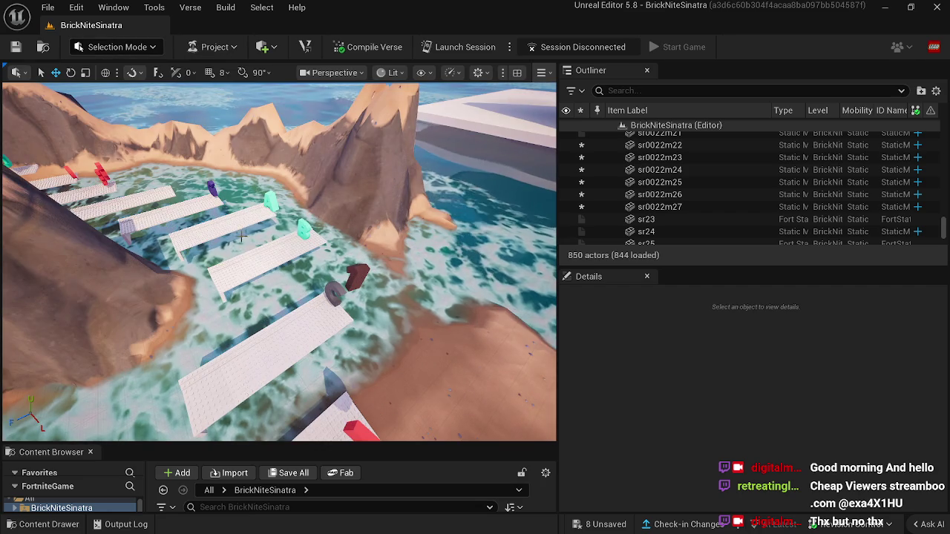
left_click(263, 254)
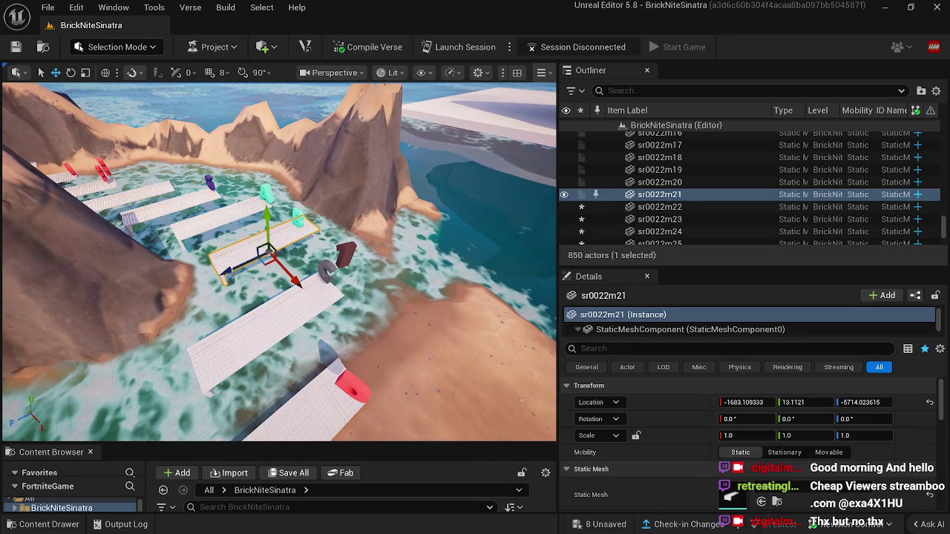
left_click(195, 229)
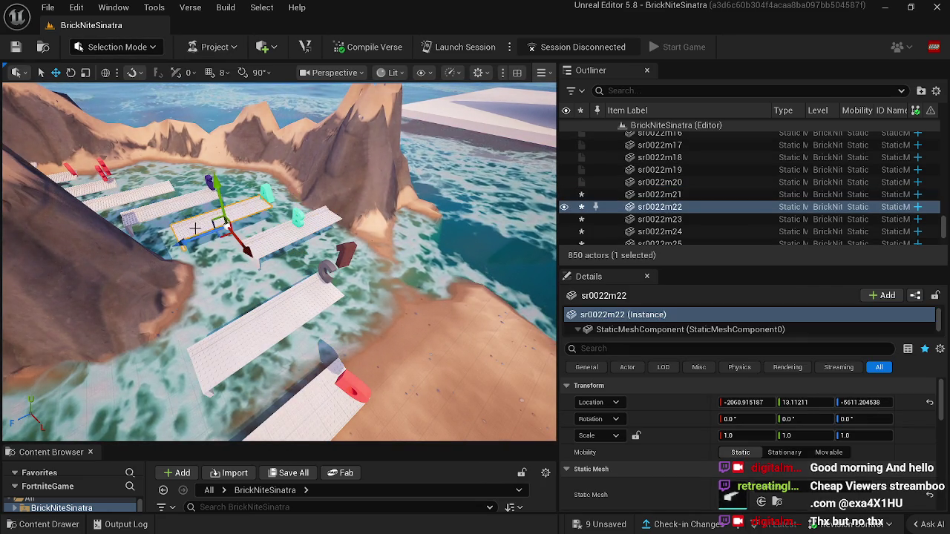
left_click(151, 215)
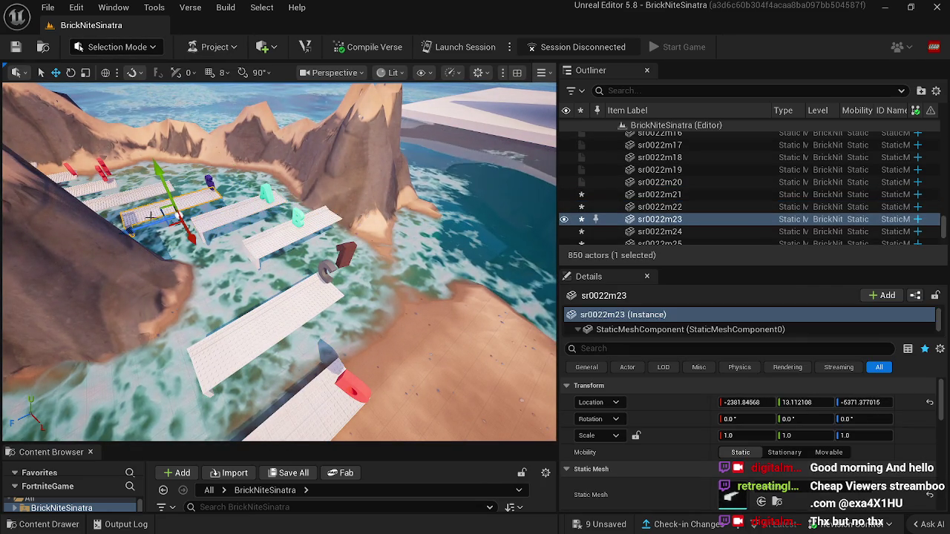
left_click(236, 352)
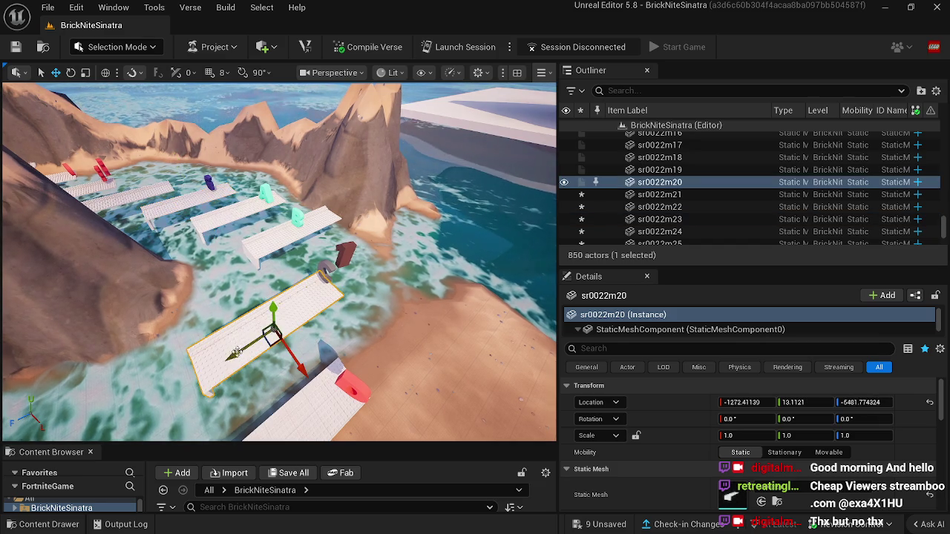
left_click(277, 249)
left_click_drag(271, 318, 302, 296)
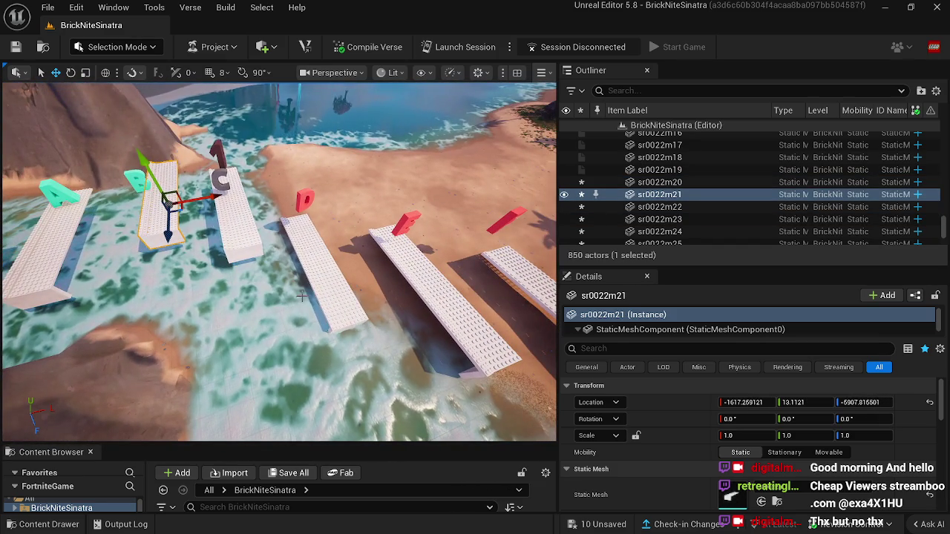
left_click(885, 7)
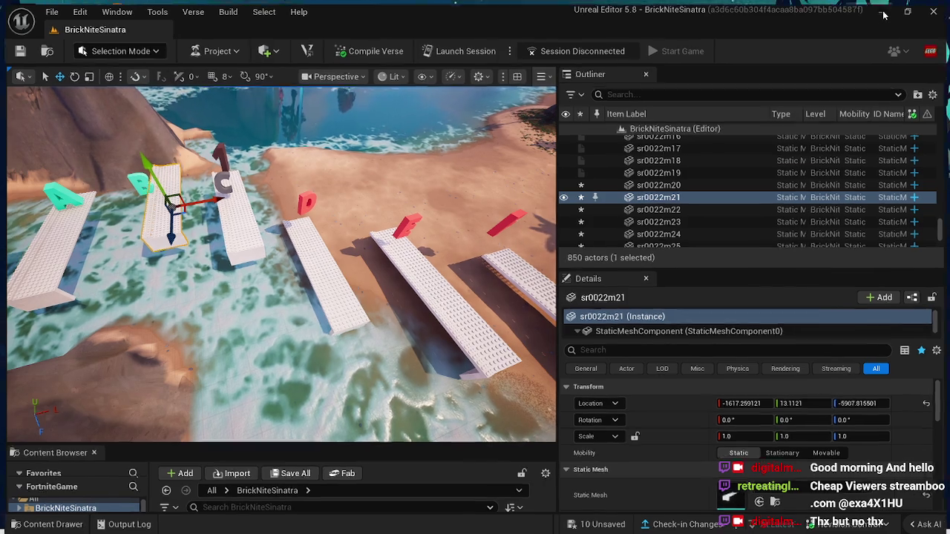
Answer Yes to YouTube's 'Continue watching?' prompt so the DJ mix resumes, then return to Unreal Editor.
left_click(524, 518)
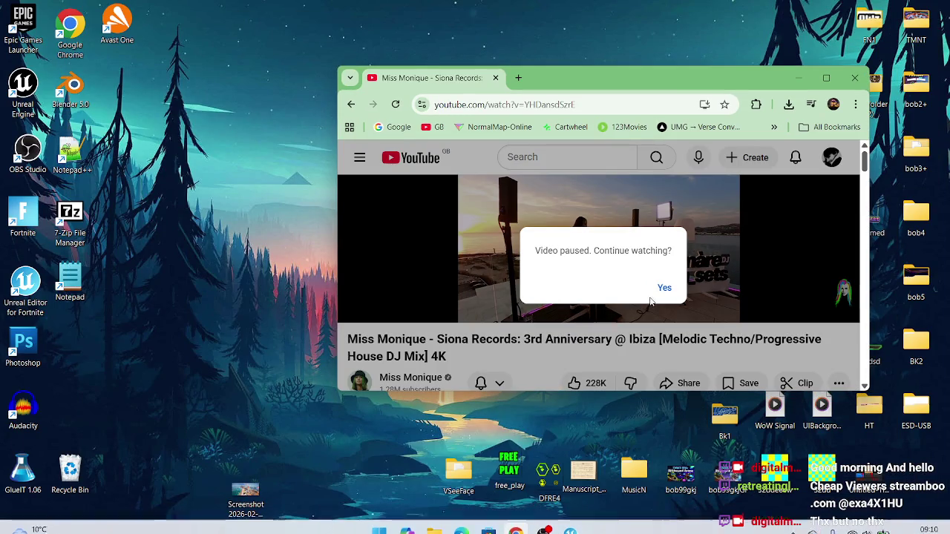
left_click(664, 288)
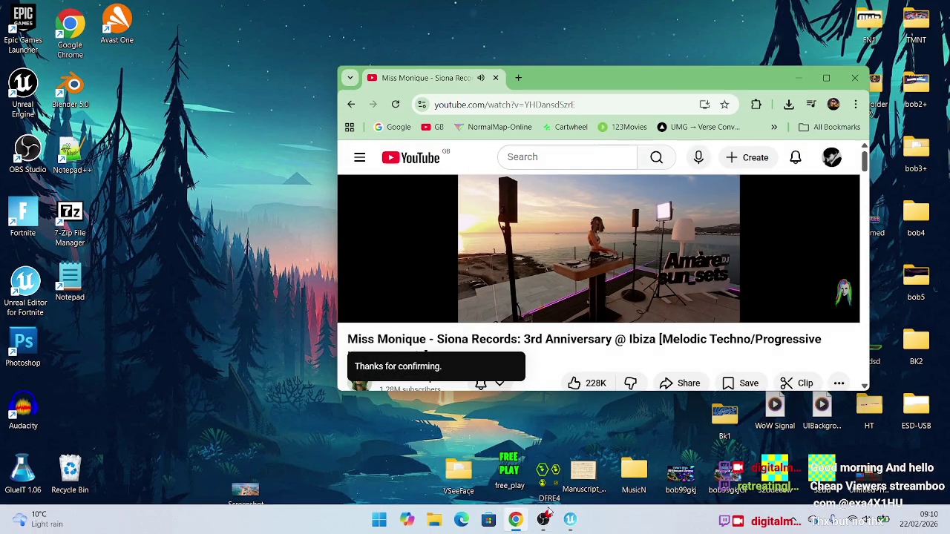
left_click(564, 522)
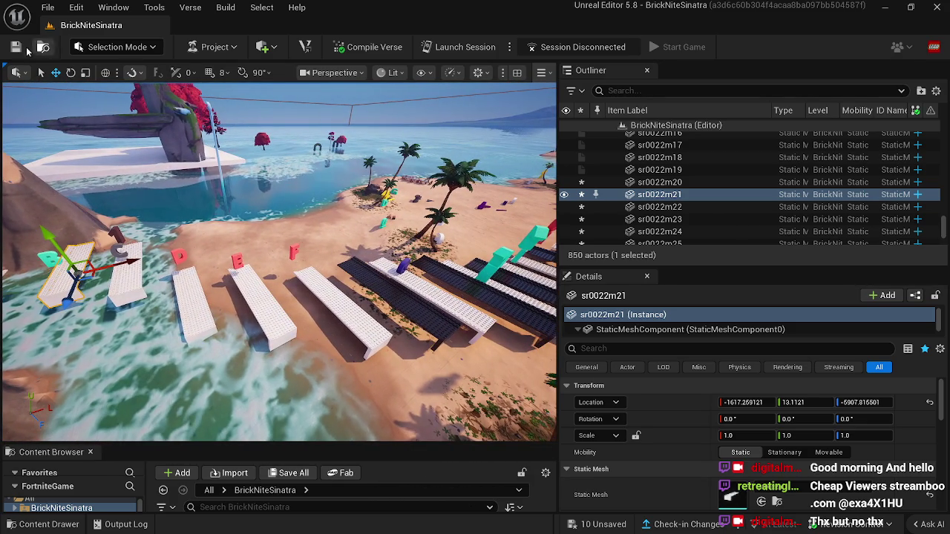
Enter Landscape Mode with the Sculpt brush and bring the beach and ridge into view.
left_click(118, 47)
left_click(144, 81)
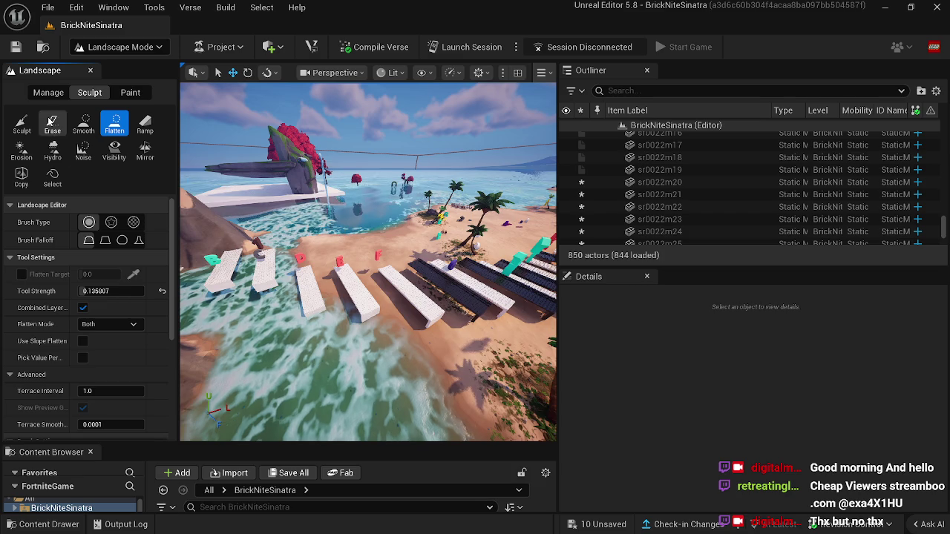
left_click(23, 125)
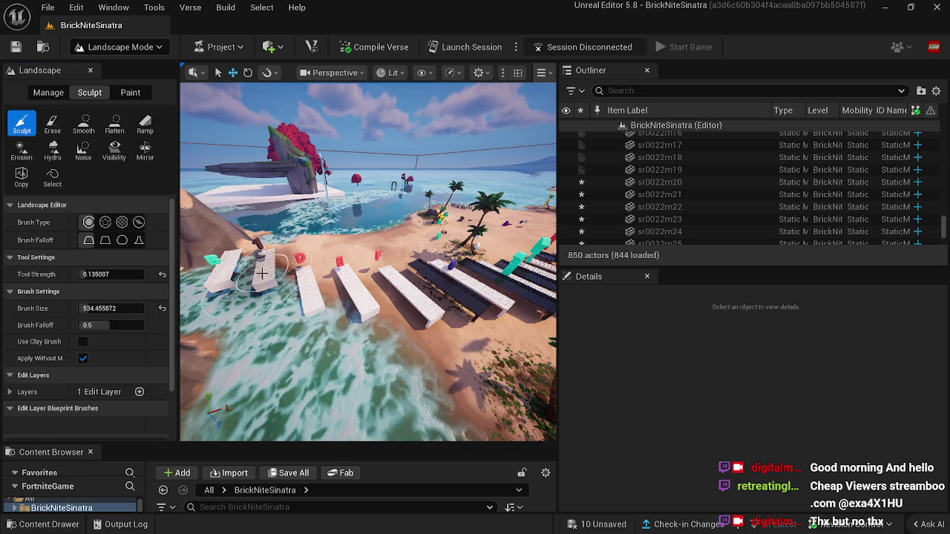
mouse_move(368, 260)
left_mouse_down()
mouse_move(312, 256)
mouse_move(378, 338)
mouse_move(356, 327)
mouse_move(435, 308)
mouse_move(336, 323)
mouse_move(329, 276)
mouse_move(367, 278)
mouse_move(361, 297)
mouse_move(416, 282)
mouse_move(364, 308)
left_mouse_up()
Flatten the shoreline beside the beach into a smooth, shallow patch of water.
left_click(113, 125)
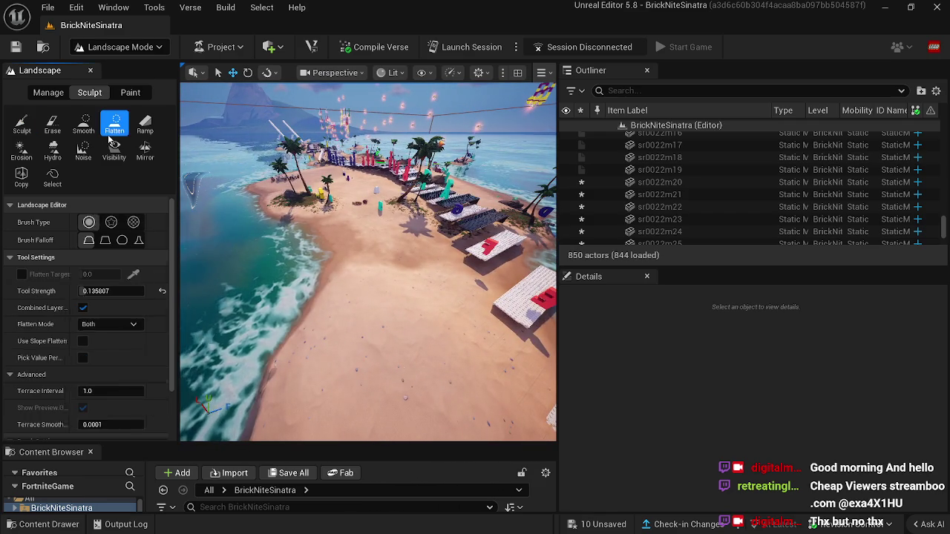
mouse_move(256, 250)
left_mouse_down()
mouse_move(252, 316)
mouse_move(316, 286)
mouse_move(364, 293)
mouse_move(339, 255)
mouse_move(295, 268)
left_mouse_up()
scroll(314, 297, "down", 5)
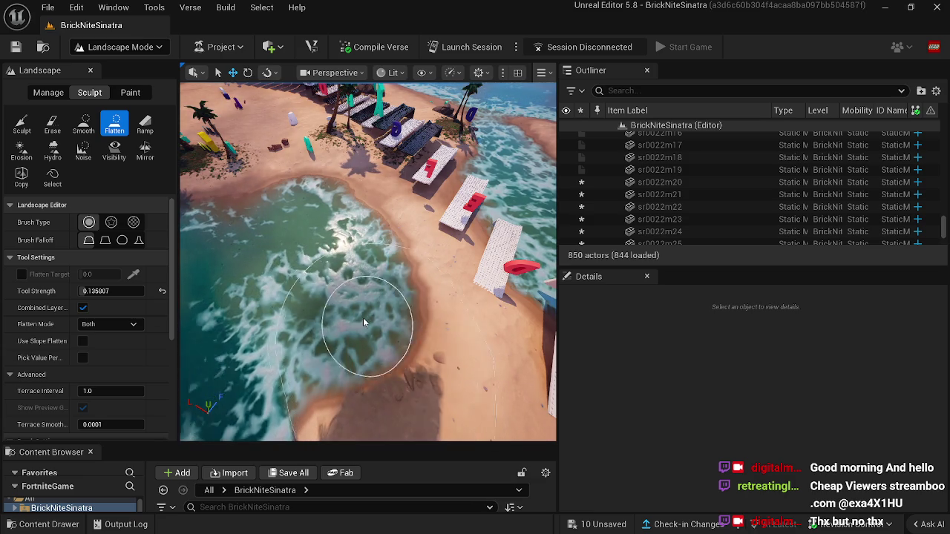
mouse_move(391, 329)
left_mouse_down()
mouse_move(400, 297)
mouse_move(391, 329)
mouse_move(481, 300)
left_mouse_up()
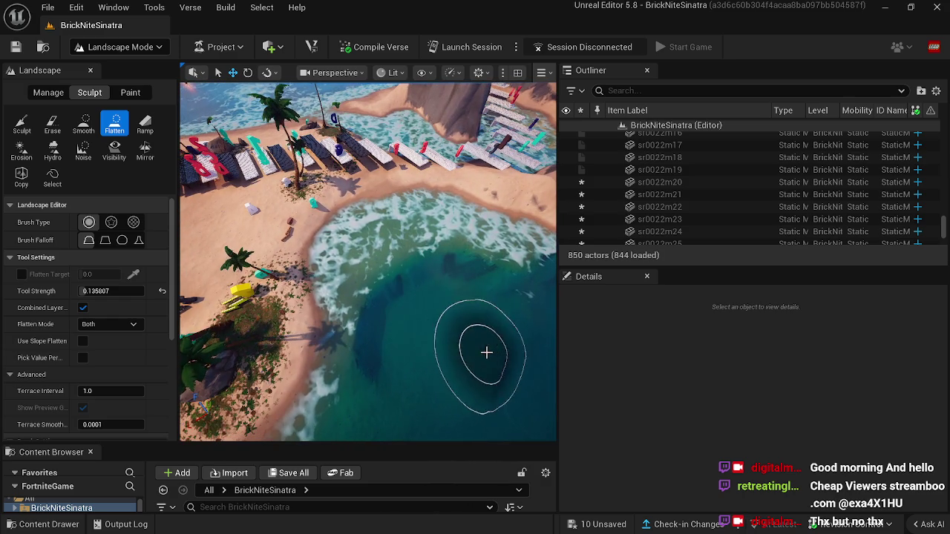
left_click(52, 125)
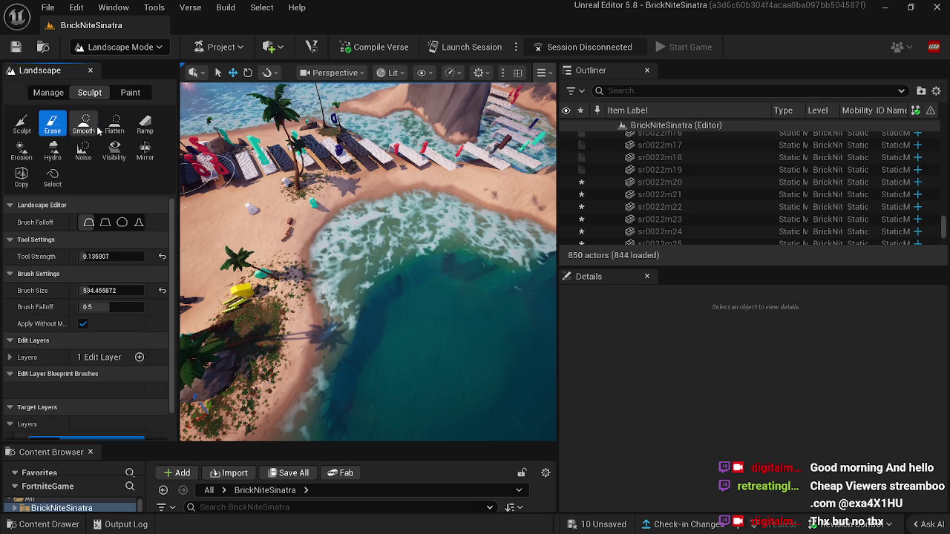
Select the Smooth brush and fly low along the beach to the brick stair walkways.
left_click(84, 125)
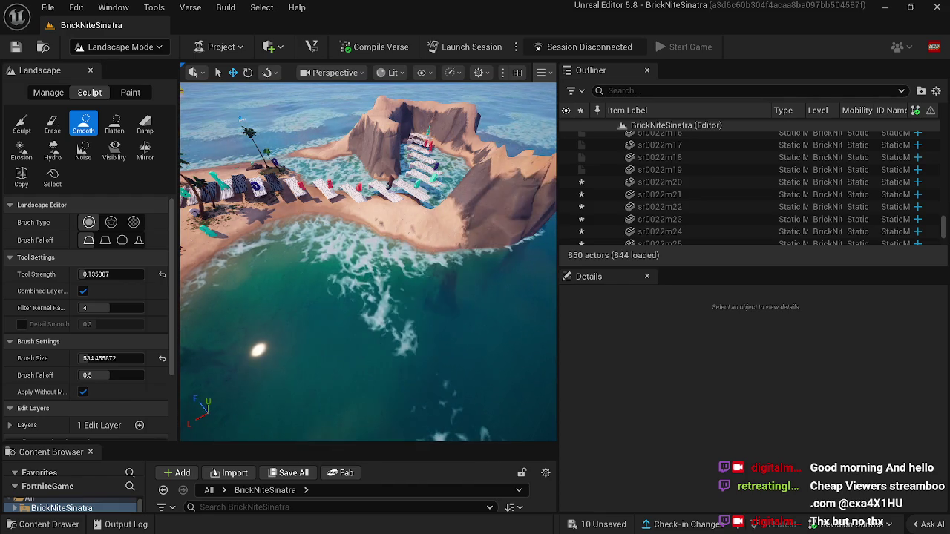
key("w")
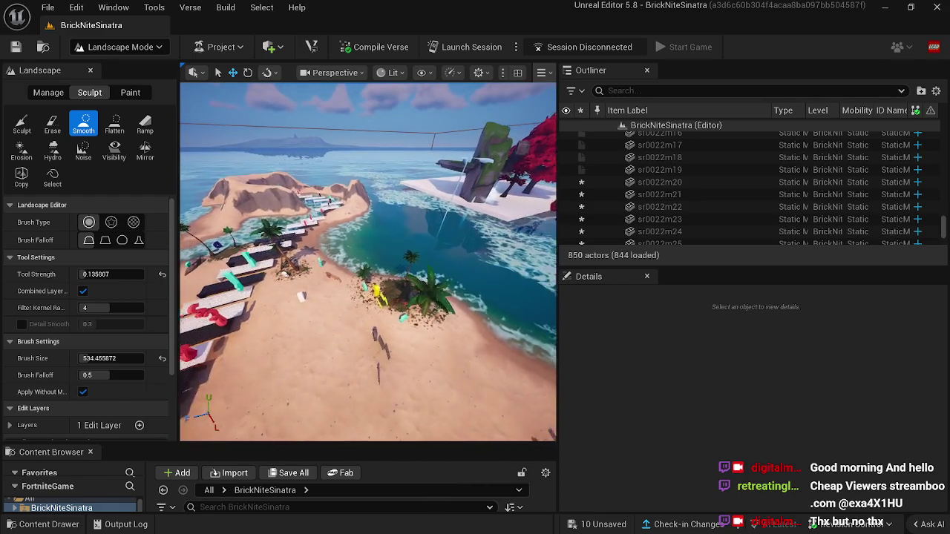
key("w")
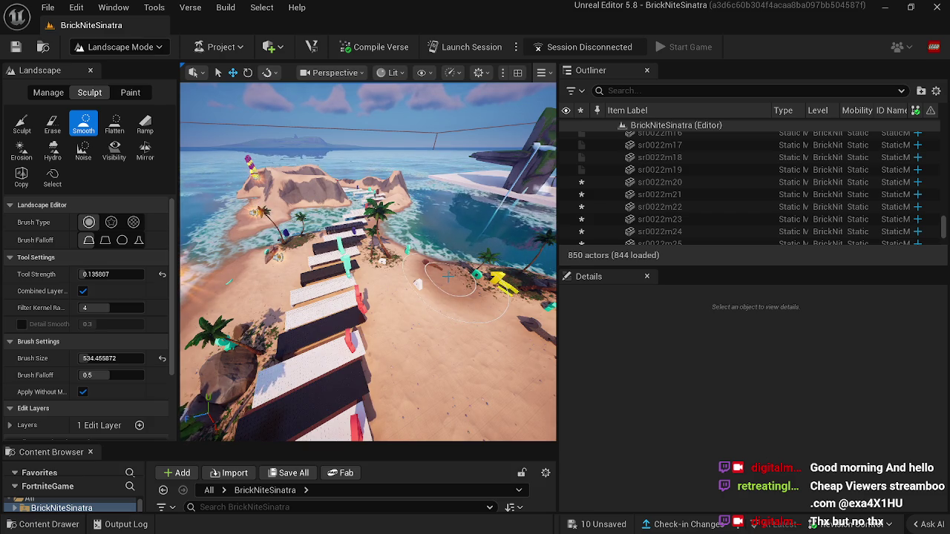
key("w")
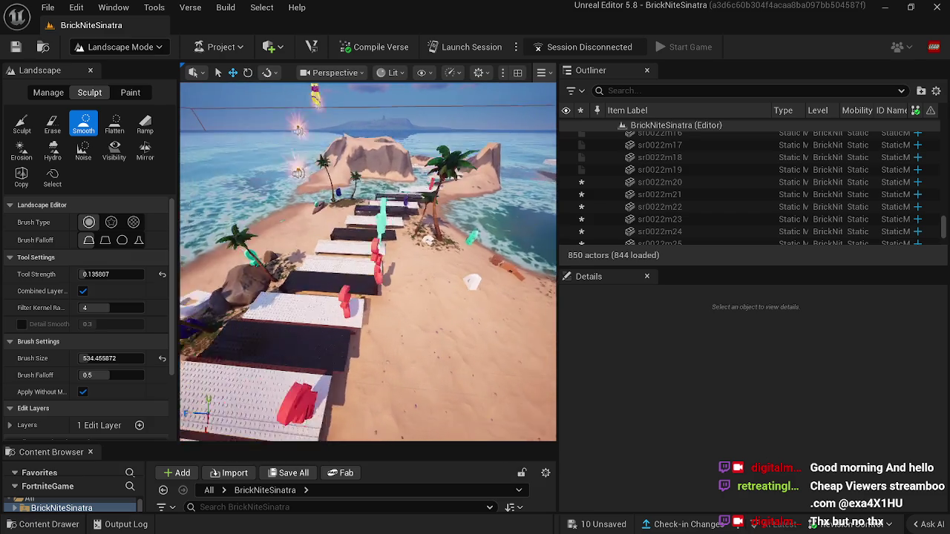
key("w")
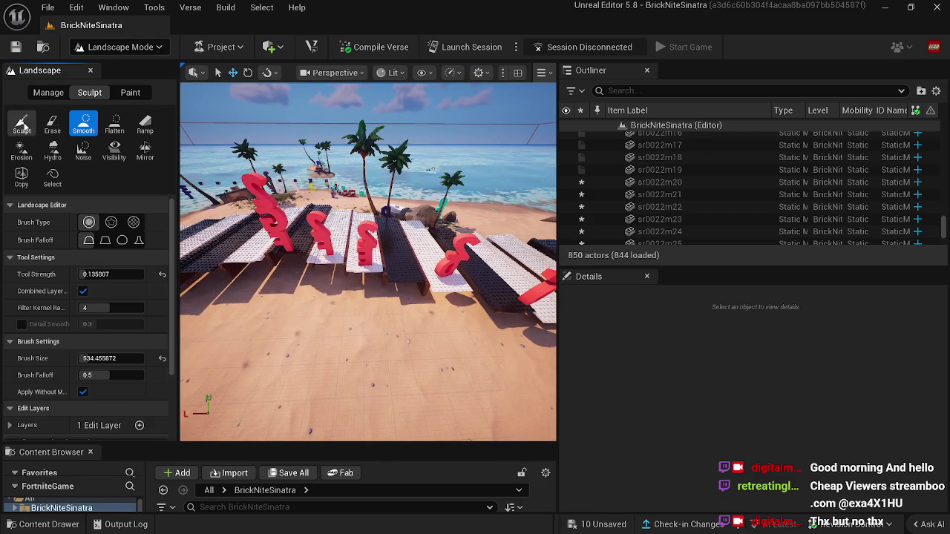
Raise a low sand mound beside the brick walkways with the Sculpt brush, checking it from several angles.
left_click(22, 125)
mouse_move(270, 313)
left_mouse_down()
mouse_move(449, 345)
mouse_move(430, 361)
mouse_move(401, 357)
mouse_move(424, 371)
left_mouse_up()
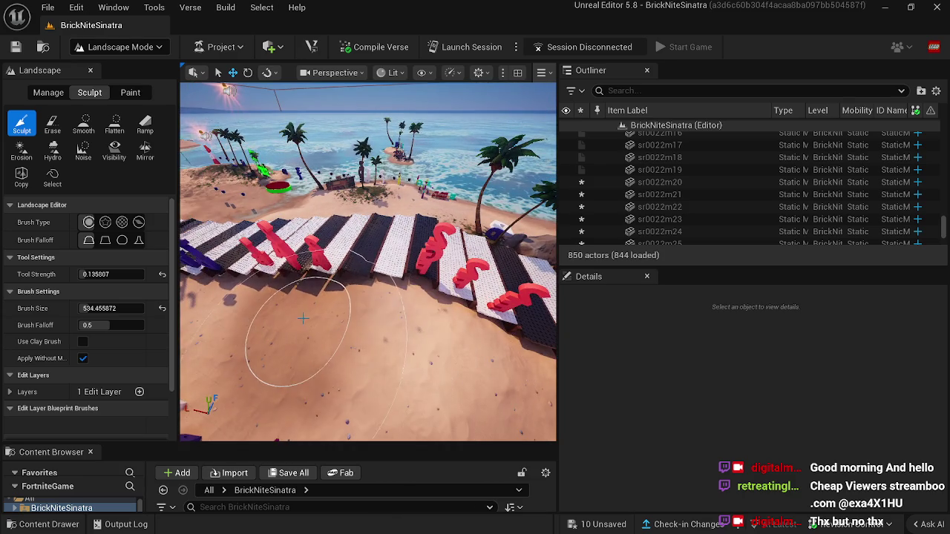
mouse_move(277, 312)
left_mouse_down()
mouse_move(264, 329)
mouse_move(241, 331)
mouse_move(340, 307)
mouse_move(318, 297)
mouse_move(339, 252)
left_mouse_up()
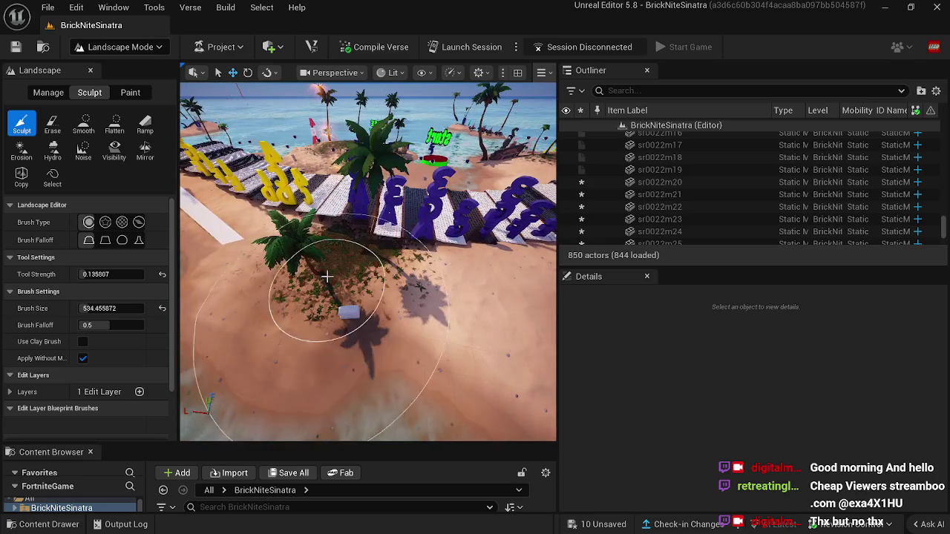
left_click(344, 235)
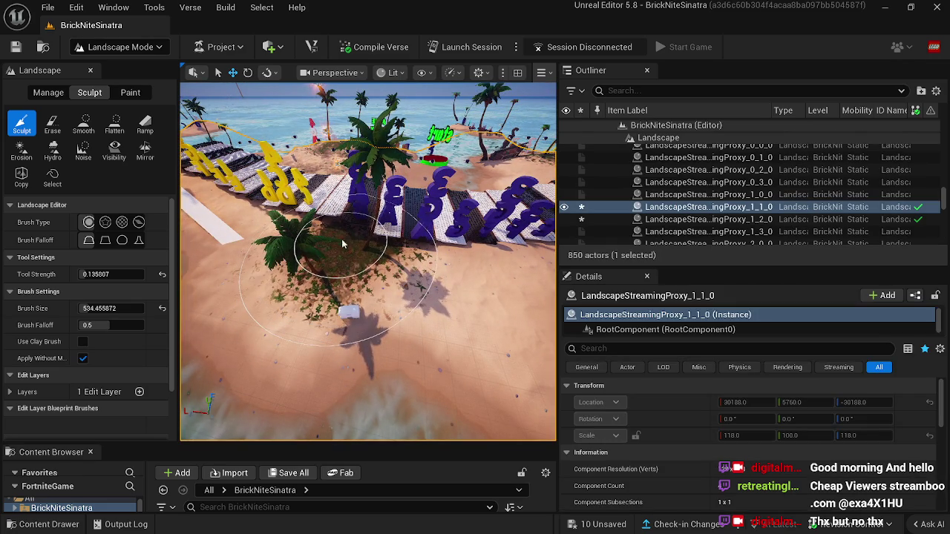
mouse_move(341, 239)
left_mouse_down()
mouse_move(361, 245)
mouse_move(311, 230)
mouse_move(353, 226)
left_mouse_up()
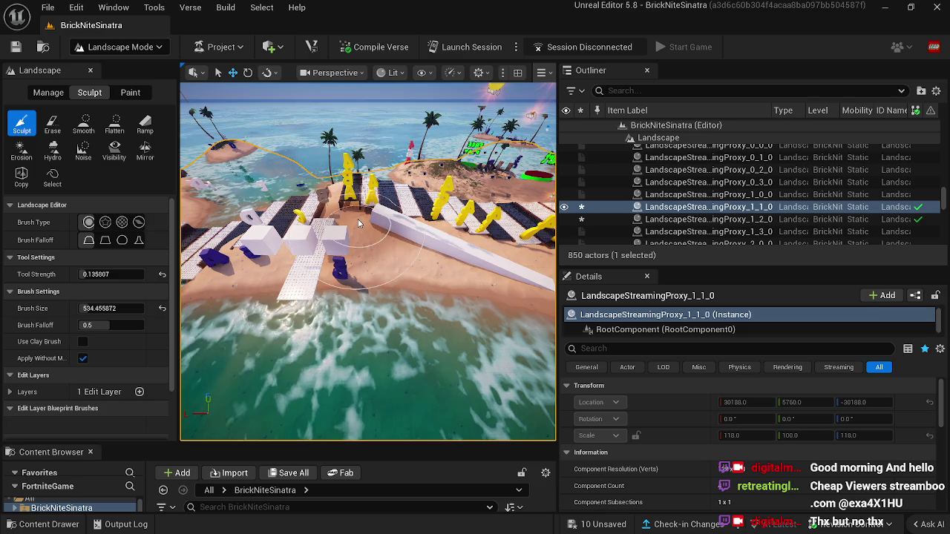